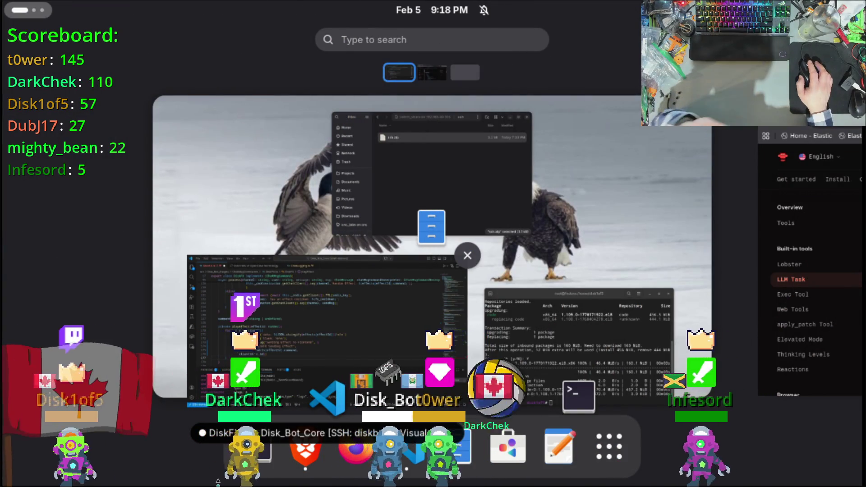
# Bring VS Code's DiskFX.ts forward and scroll through its playEffect and fxHandler methods.
pyautogui.click(331, 297)
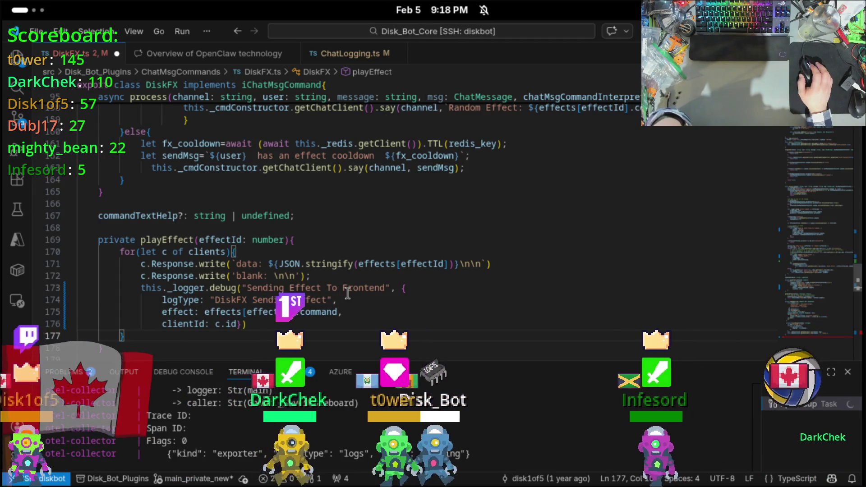
pyautogui.scroll(-15, 347, 294)
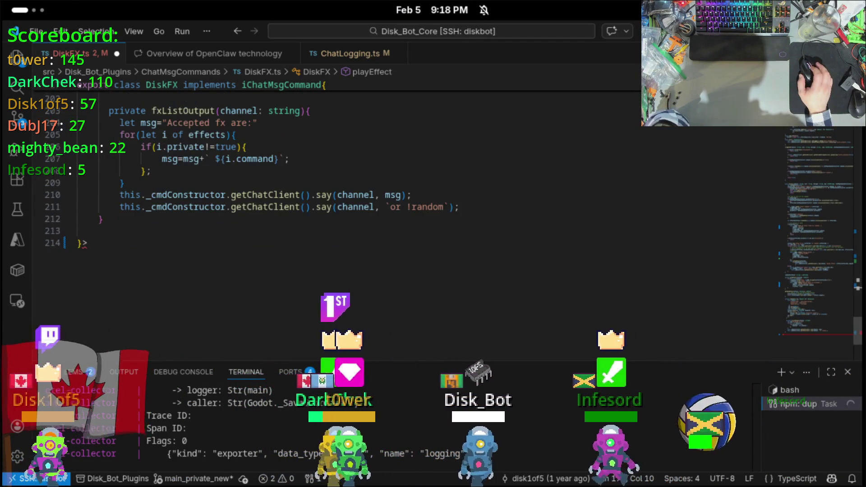
pyautogui.scroll(13, 348, 293)
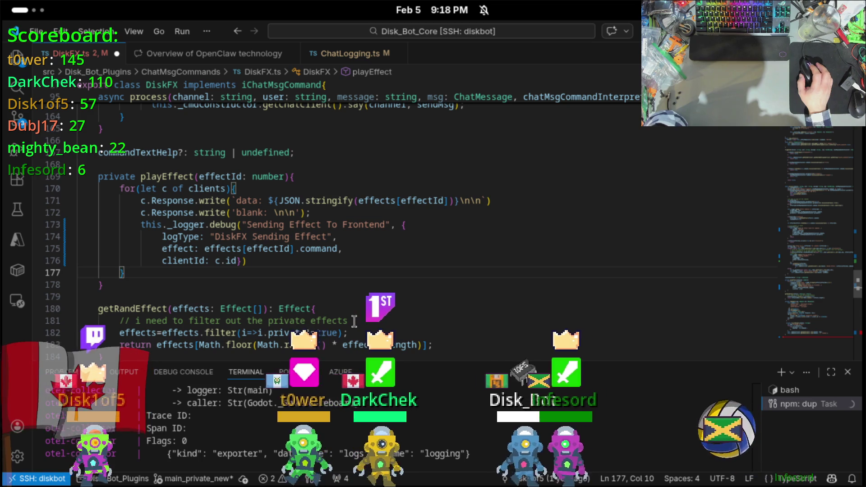
pyautogui.scroll(-4, 354, 321)
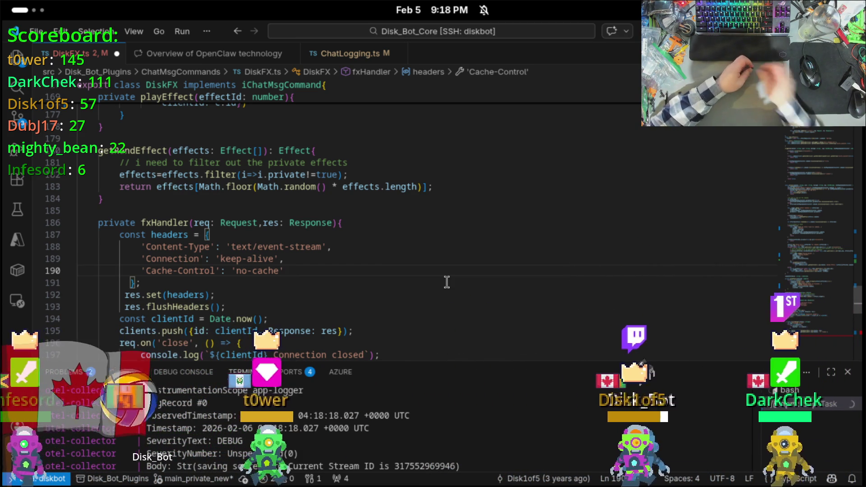
pyautogui.hotkey('alt', 'Tab')
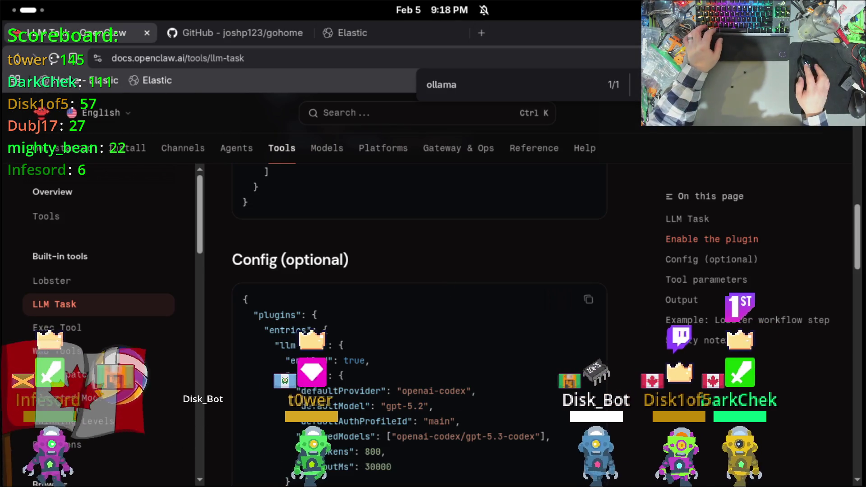
# Go from the Elastic tab's Disk_bot_Reports dashboard to Analytics > Discover.
pyautogui.click(235, 33)
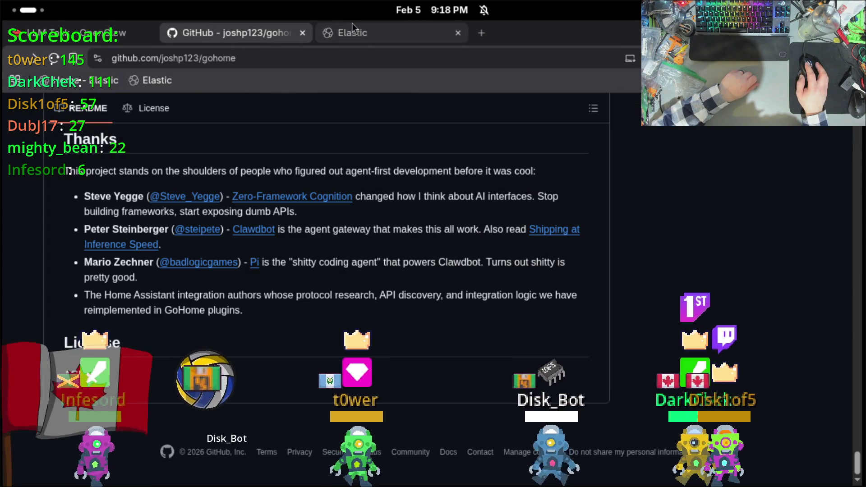
pyautogui.click(352, 28)
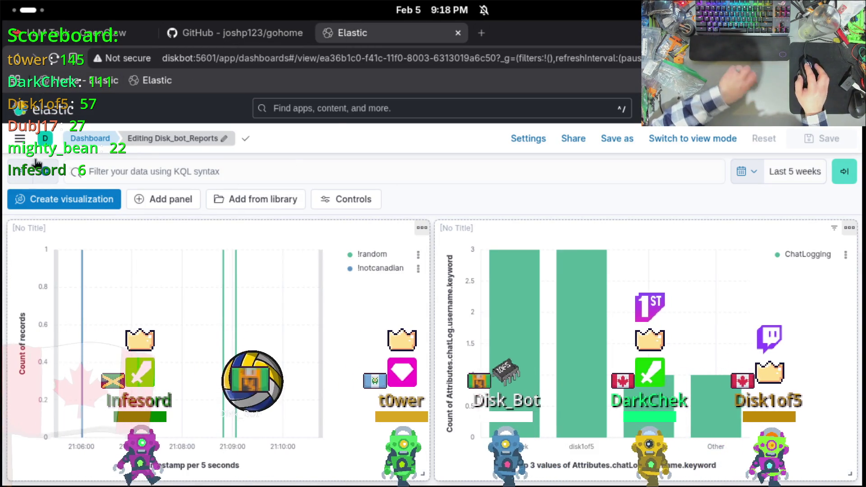
pyautogui.click(20, 140)
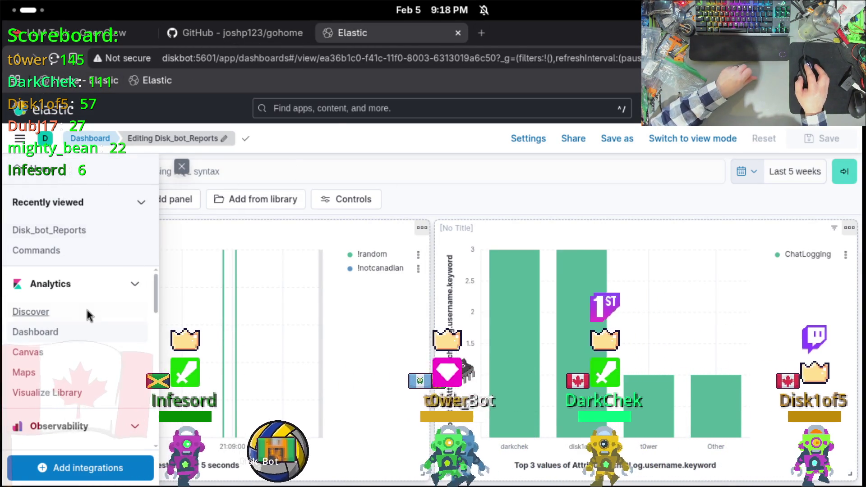
pyautogui.click(89, 312)
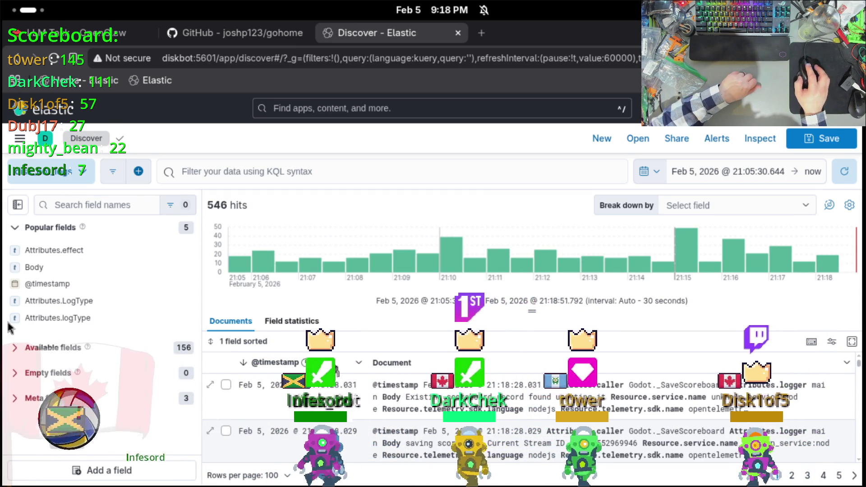
# Set the Discover time range start to a relative 14 hours ago and apply it.
pyautogui.scroll(-5, 509, 393)
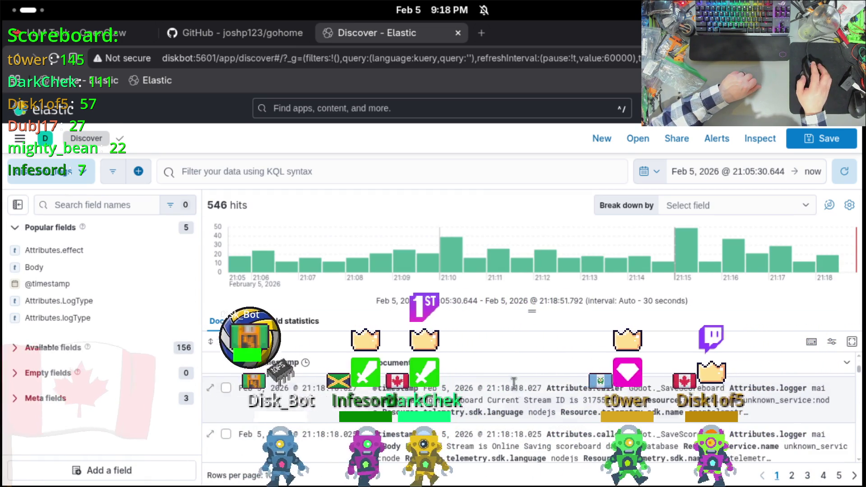
pyautogui.scroll(-5, 509, 392)
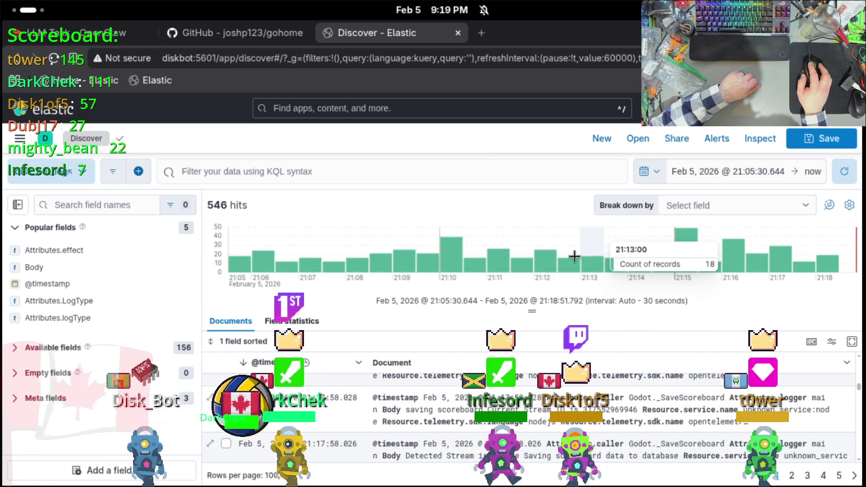
pyautogui.click(727, 173)
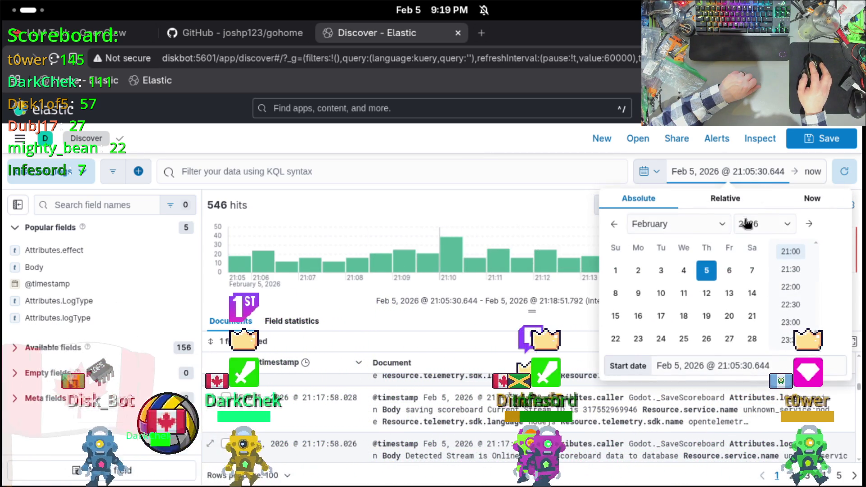
pyautogui.click(726, 198)
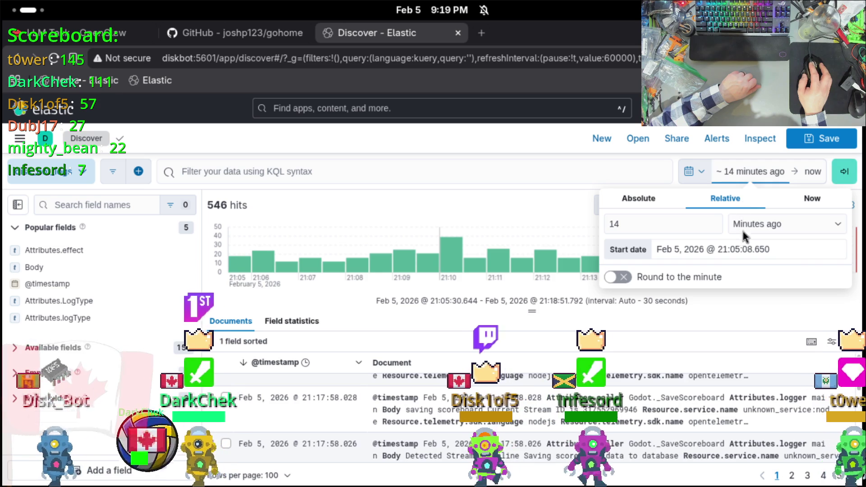
pyautogui.click(769, 224)
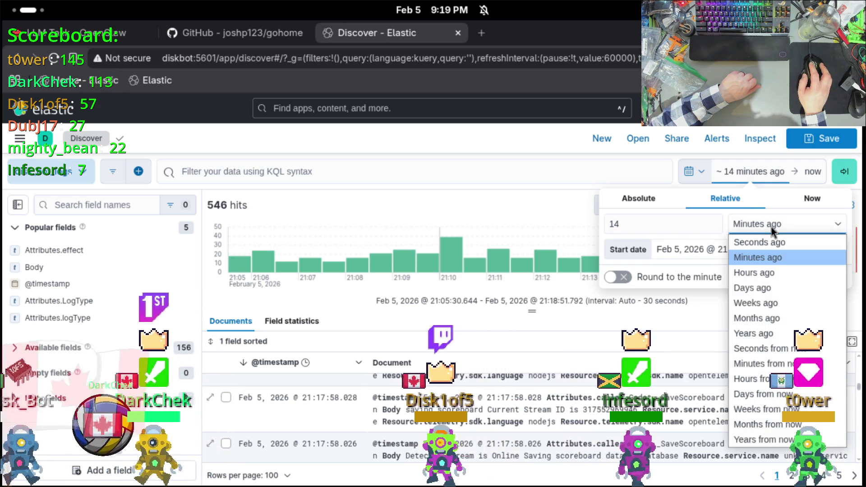
pyautogui.click(768, 272)
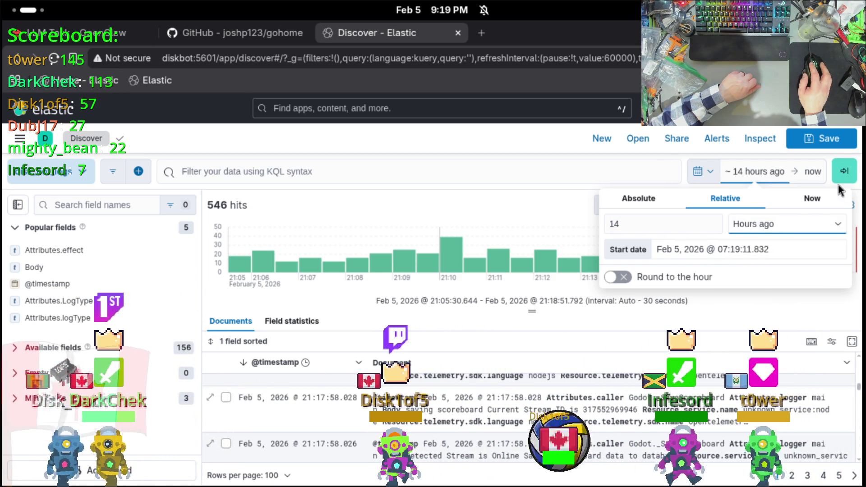
pyautogui.click(841, 171)
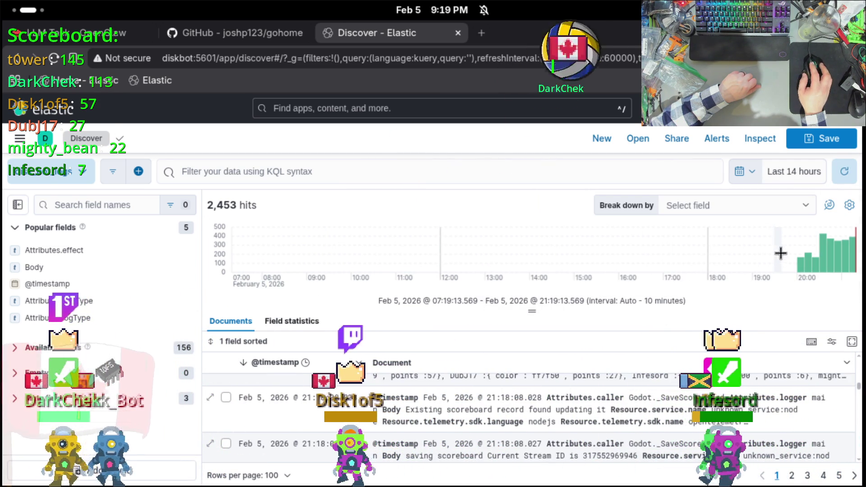
# Brush the histogram down to about 20:00–21:20, then zoom into the 20:38 minute.
pyautogui.moveTo(785, 252); pyautogui.dragTo(855, 253)
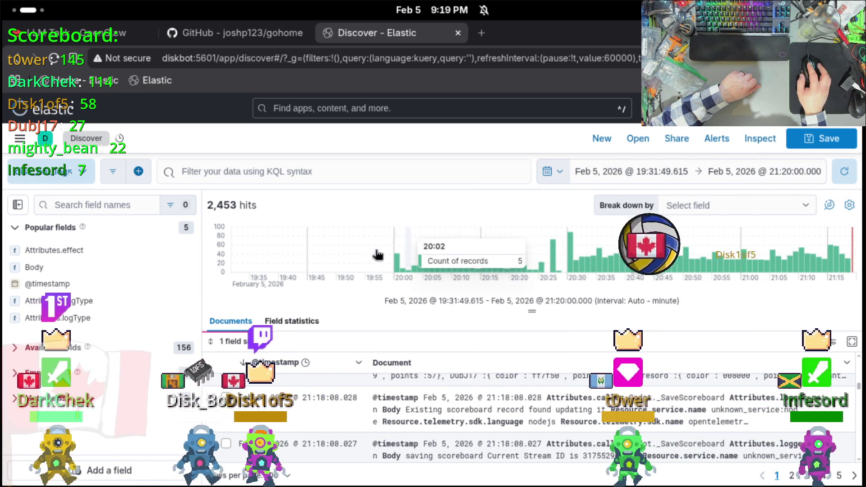
pyautogui.moveTo(400, 253); pyautogui.dragTo(856, 252)
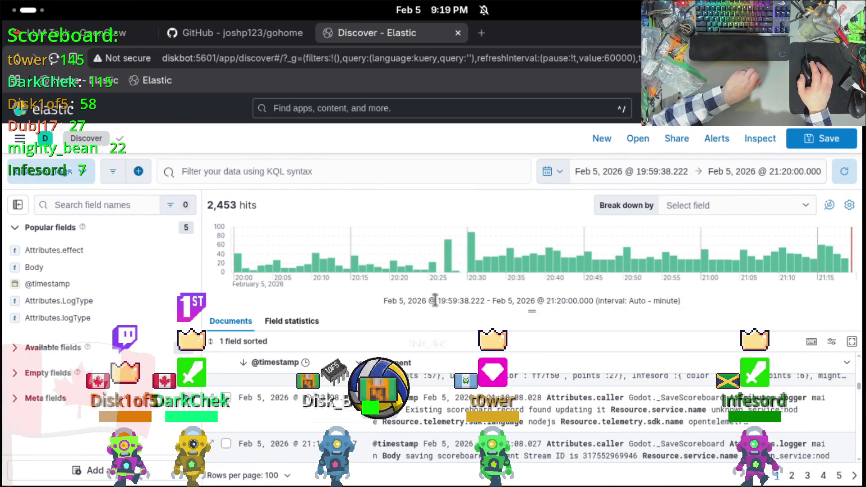
pyautogui.click(533, 263)
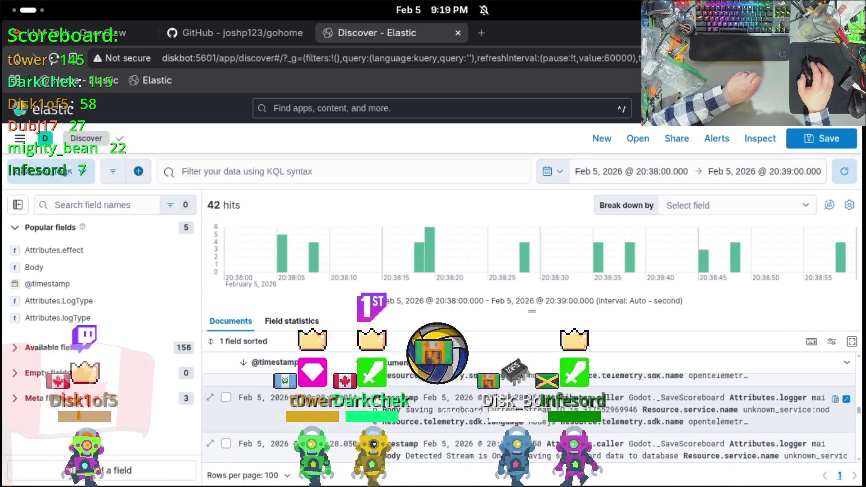
# Visualize the Attributes.LogType field from the 42-hit 20:38 window as a Lens chart.
pyautogui.scroll(-1, 518, 419)
pyautogui.scroll(3, 523, 424)
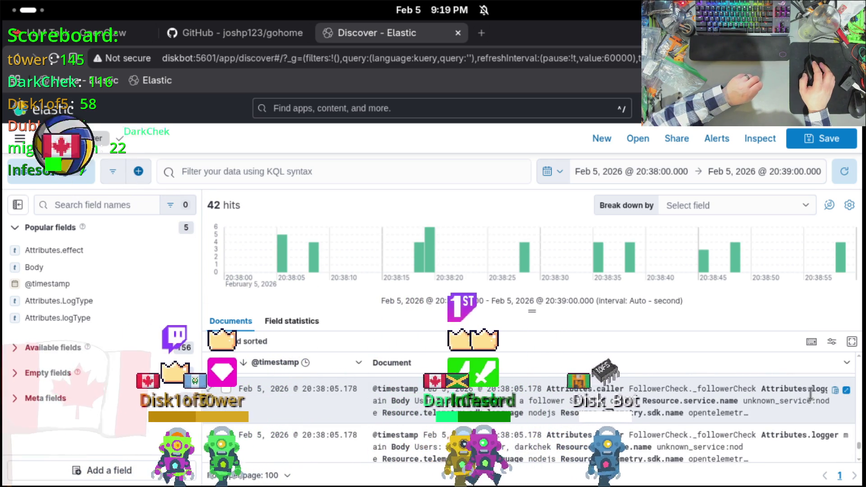
pyautogui.click(850, 395)
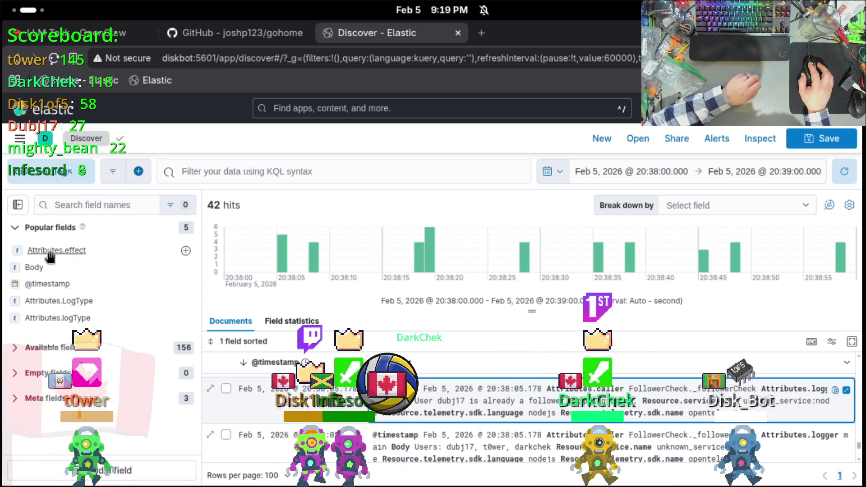
pyautogui.click(53, 303)
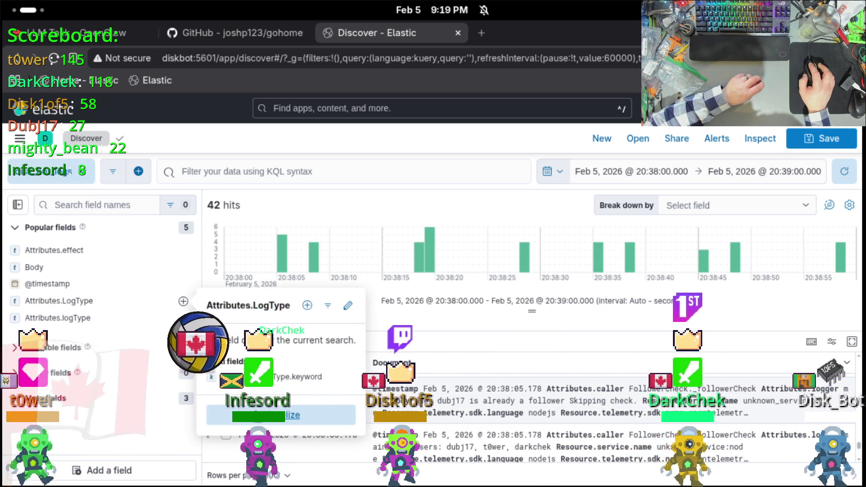
pyautogui.click(255, 413)
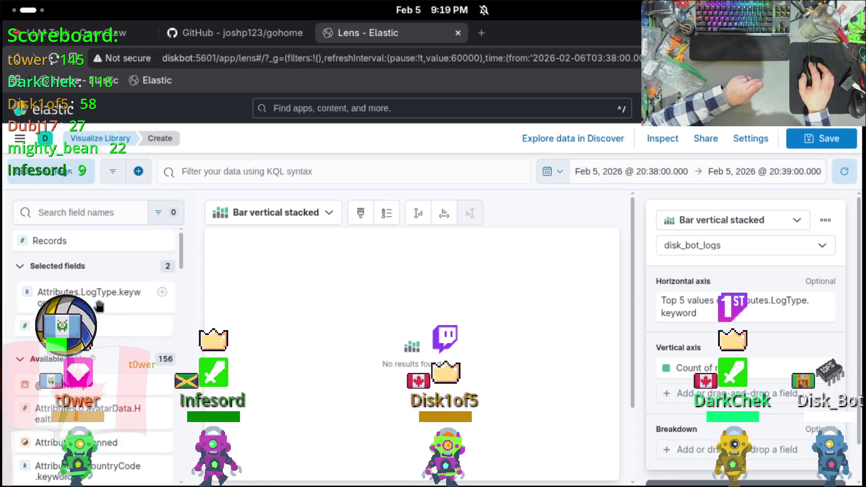
# Check the Attributes.LogType.keyword field details, then return from Lens to Discover.
pyautogui.click(92, 305)
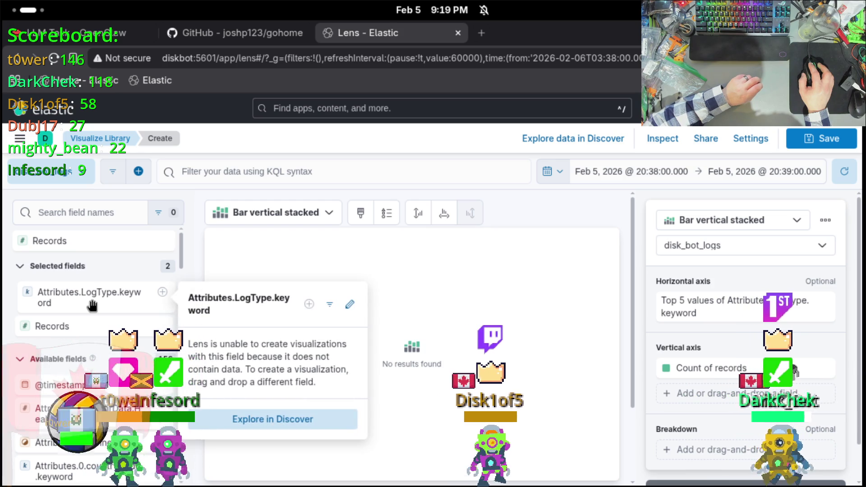
pyautogui.click(163, 293)
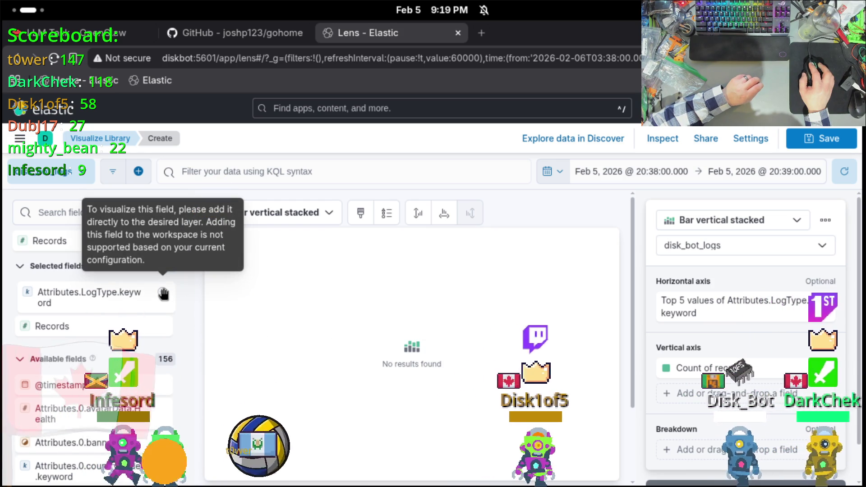
pyautogui.scroll(-10, 132, 391)
pyautogui.scroll(10, 132, 391)
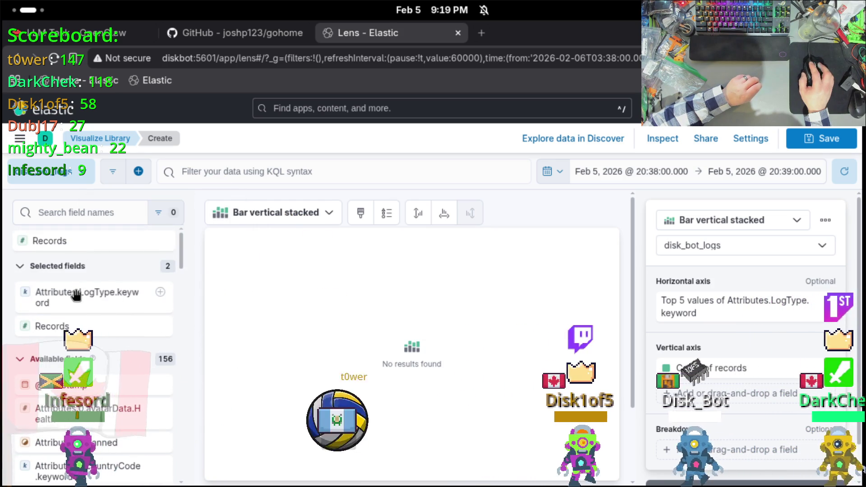
pyautogui.scroll(-5, 72, 331)
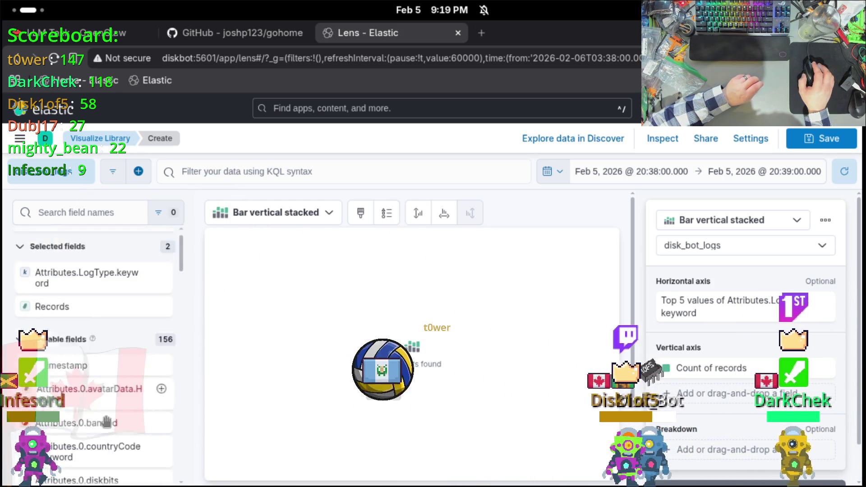
pyautogui.scroll(5, 138, 298)
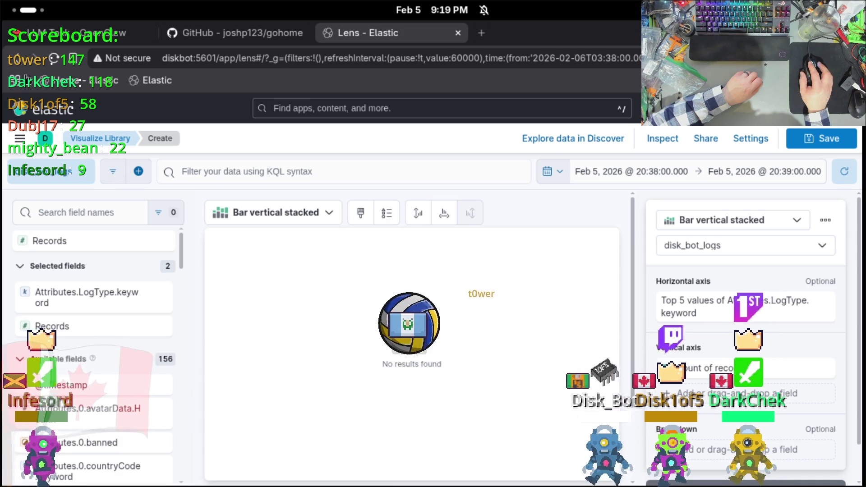
pyautogui.click(13, 58)
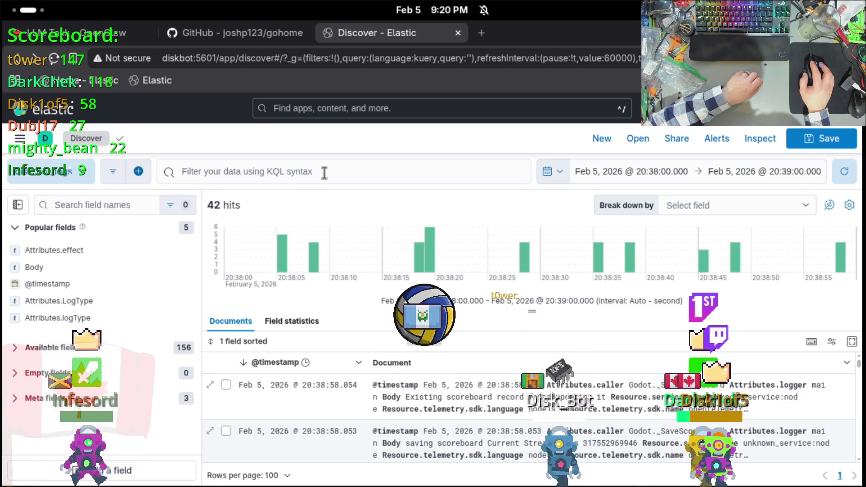
# Open the KQL bar's field suggestions and scroll through the Attributes fields.
pyautogui.click(323, 170)
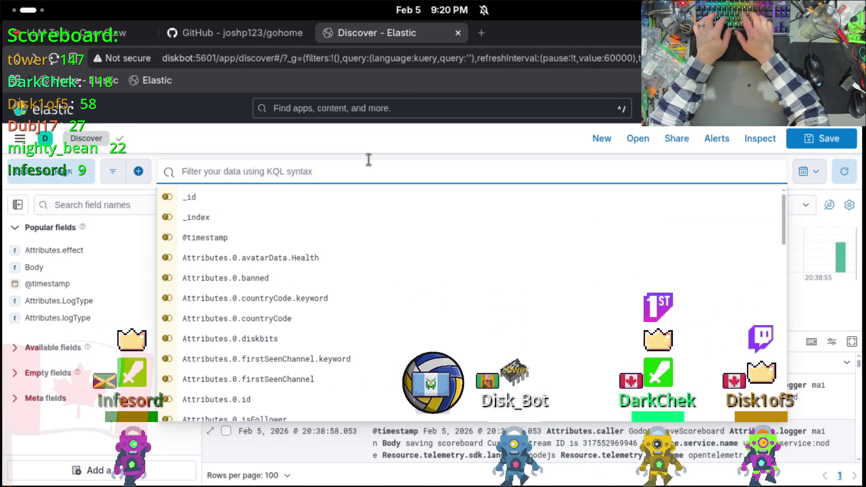
pyautogui.scroll(-1, 289, 331)
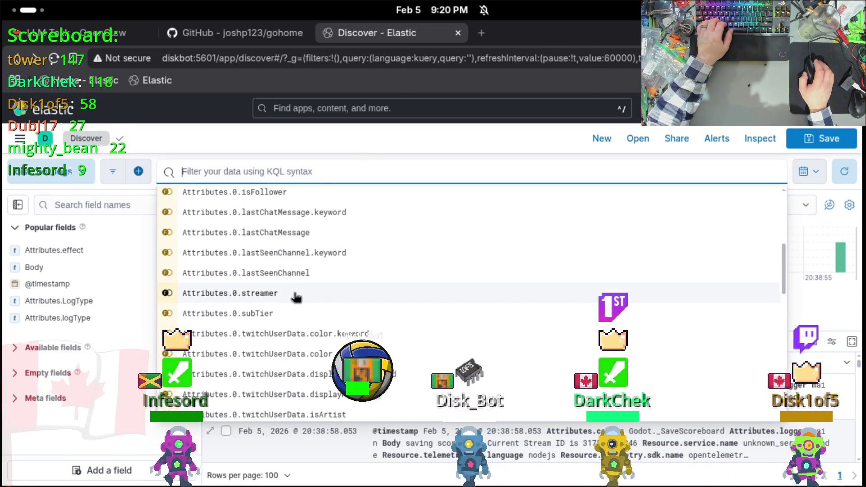
pyautogui.scroll(-10, 293, 288)
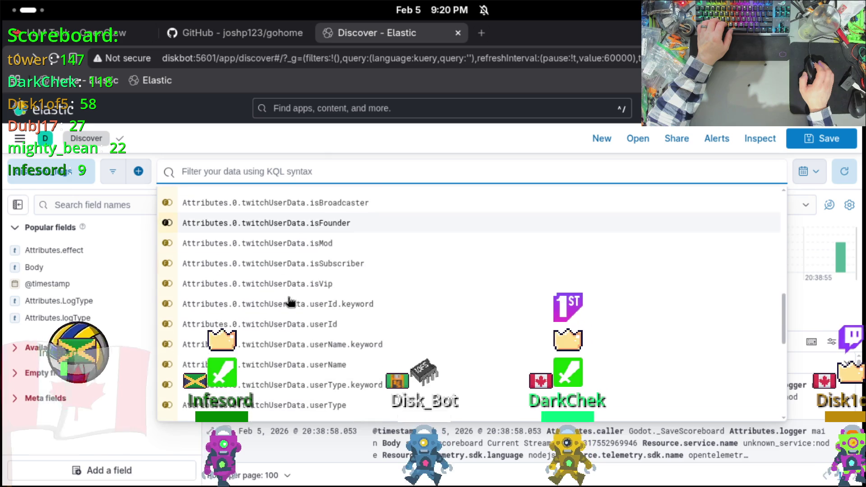
pyautogui.scroll(-3, 291, 301)
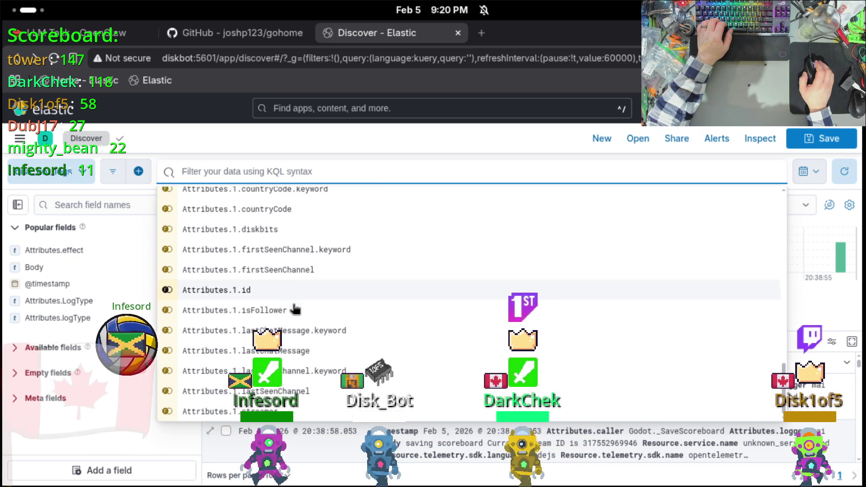
pyautogui.scroll(8, 335, 363)
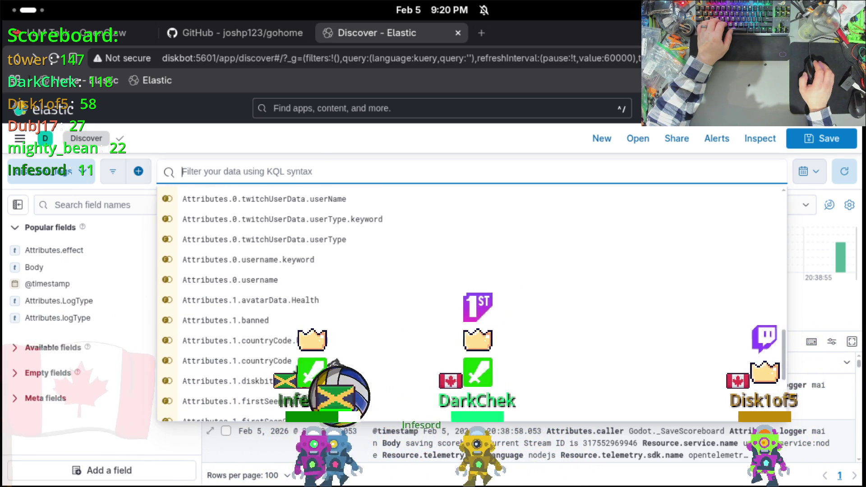
pyautogui.scroll(15, 298, 370)
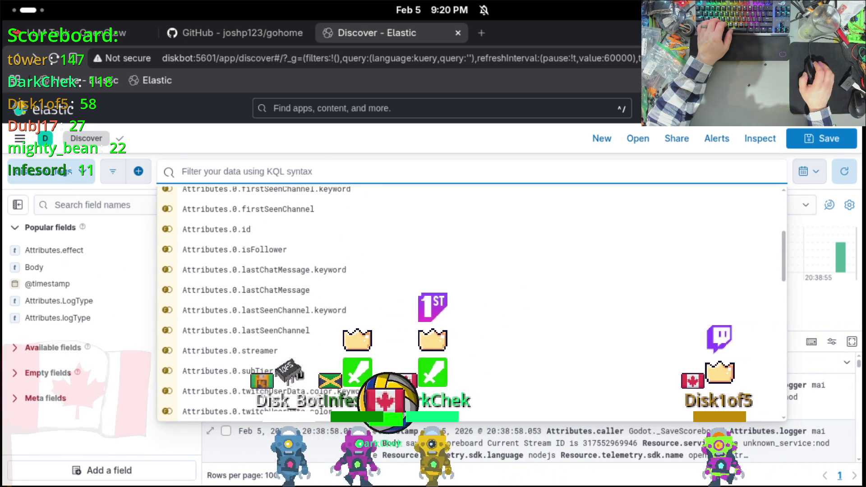
pyautogui.scroll(5, 297, 373)
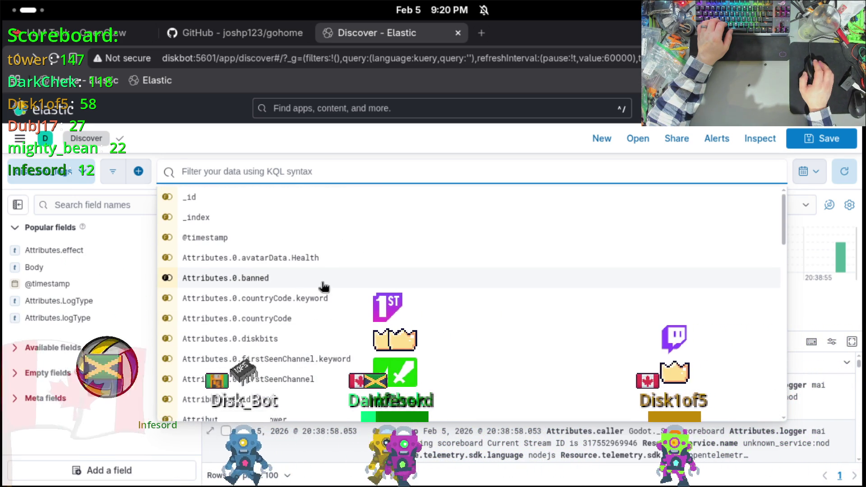
pyautogui.scroll(-8, 325, 298)
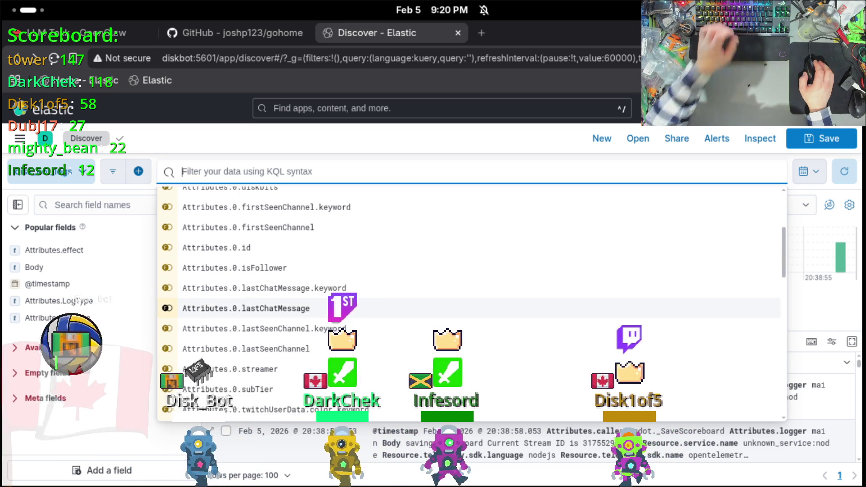
pyautogui.scroll(-14, 325, 326)
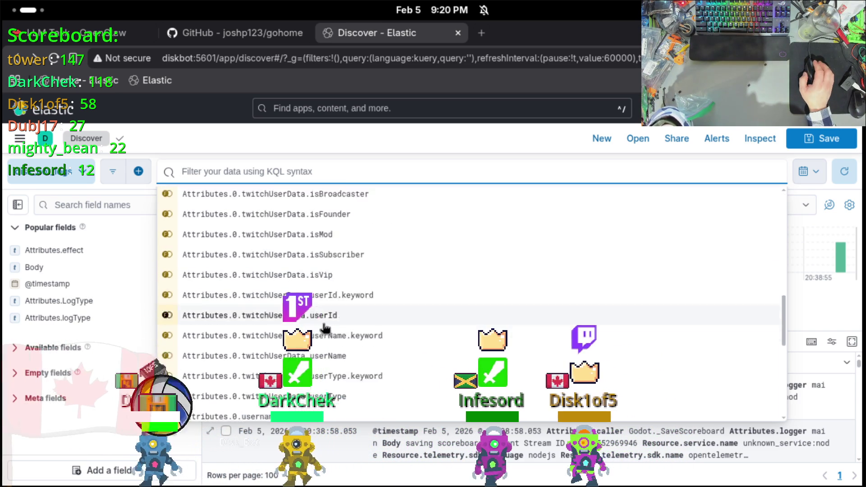
pyautogui.scroll(-11, 325, 327)
# Show Attributes.LogType's top values, split 60.0% and 40.0% between two log types.
pyautogui.scroll(8, 325, 327)
pyautogui.scroll(-15, 325, 327)
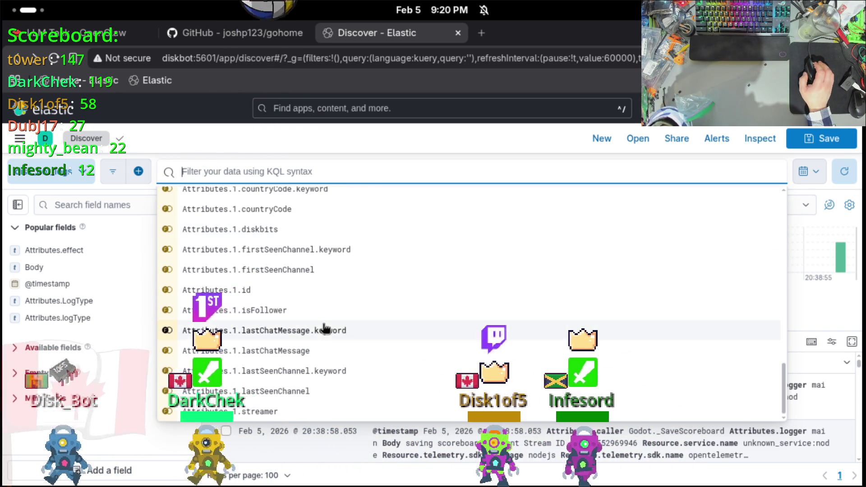
pyautogui.scroll(4, 324, 327)
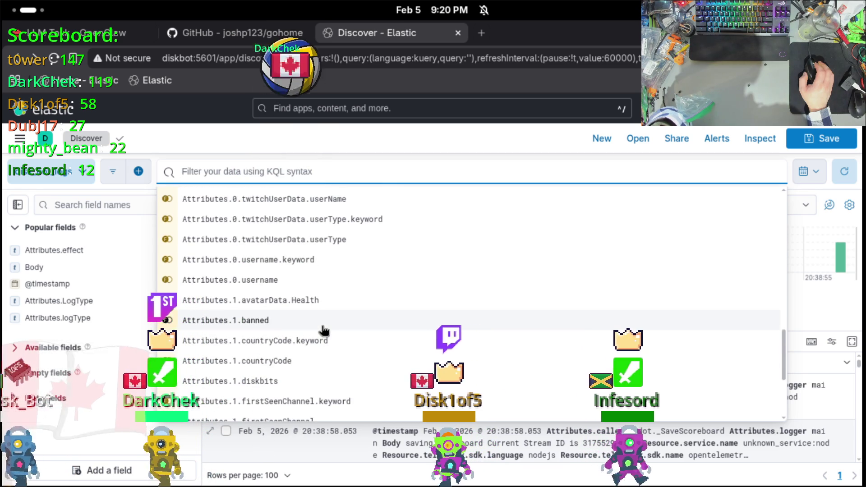
pyautogui.scroll(-3, 324, 330)
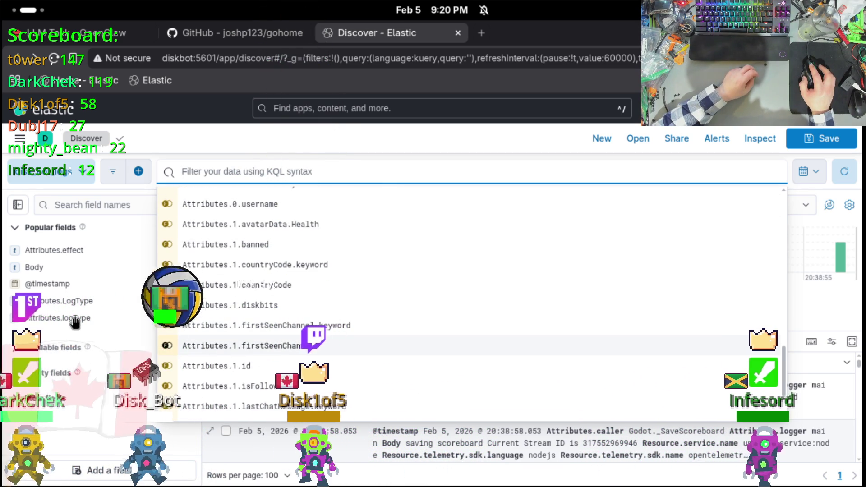
pyautogui.click(78, 301)
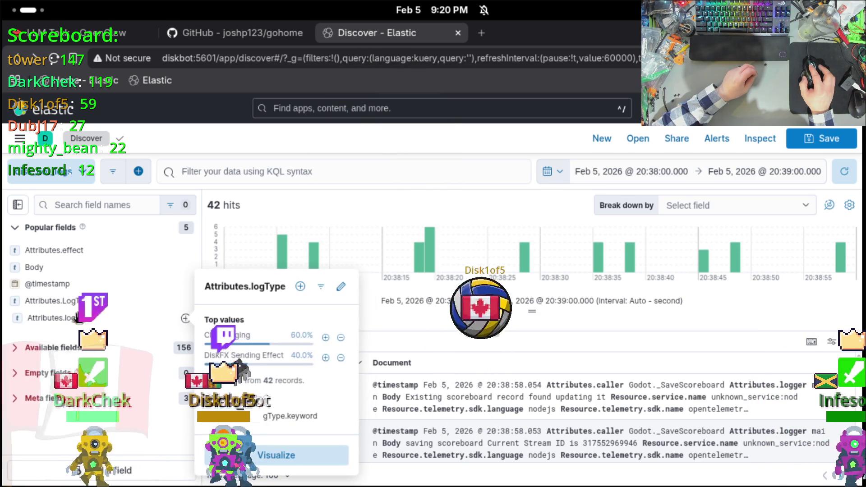
# Add Attributes.logType as a table column and filter the results to ChatLogging.
pyautogui.click(74, 303)
pyautogui.click(68, 318)
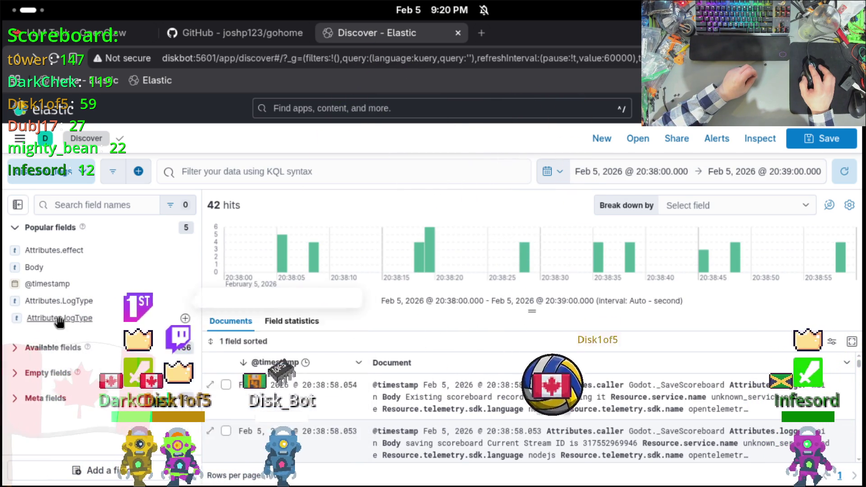
pyautogui.click(185, 317)
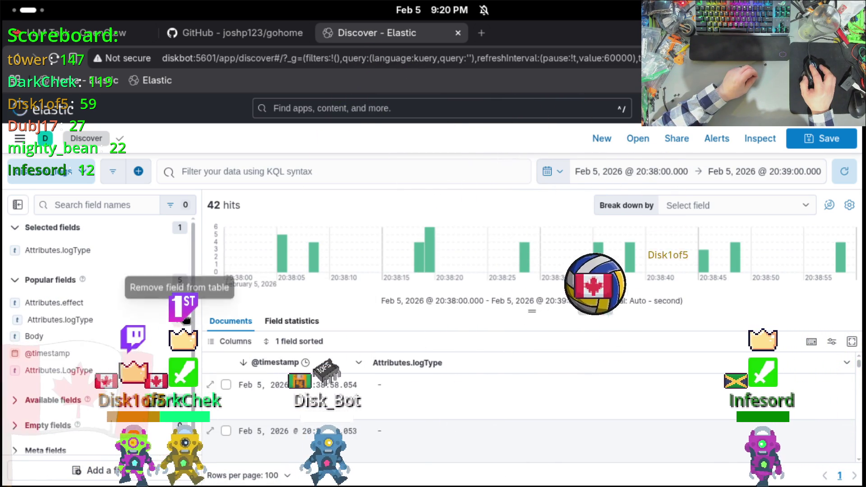
pyautogui.click(90, 250)
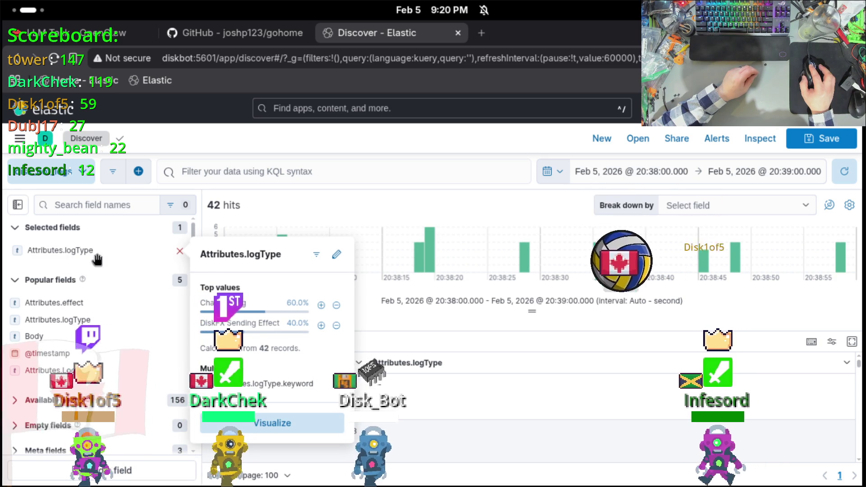
pyautogui.click(320, 304)
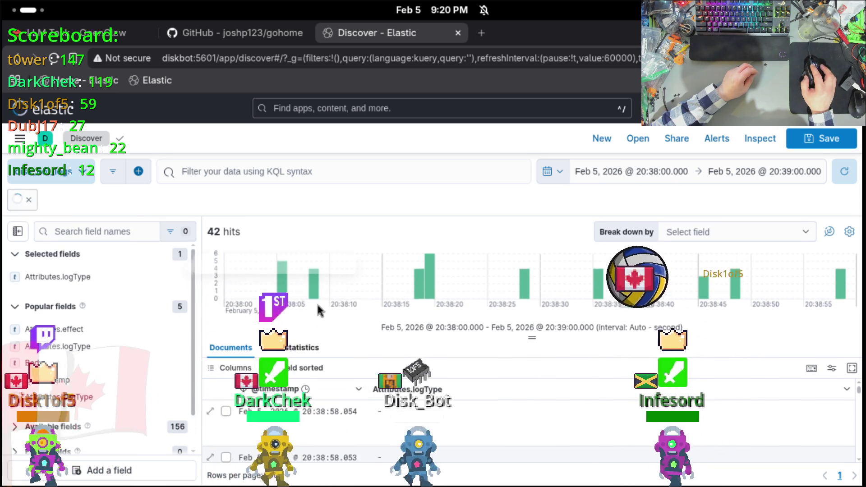
# Zoom to the single ChatLogging hit at 20:38:45 and remove the Attributes.logType column.
pyautogui.moveTo(388, 286); pyautogui.dragTo(762, 285)
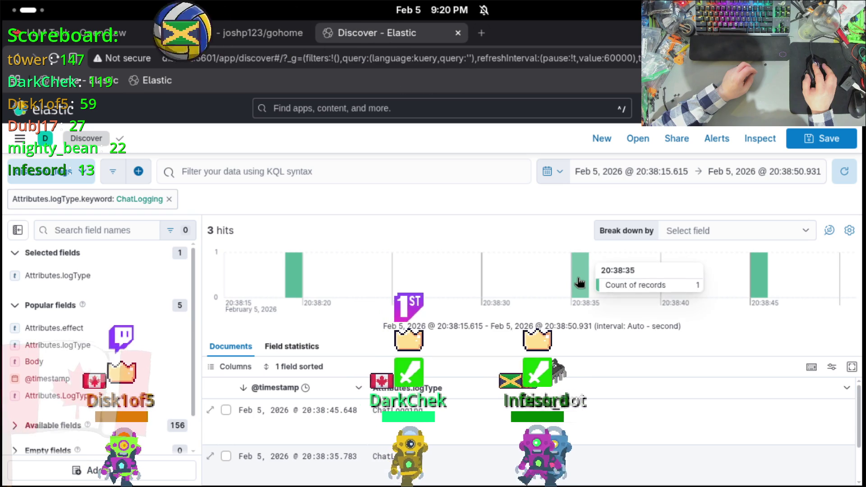
pyautogui.click(764, 289)
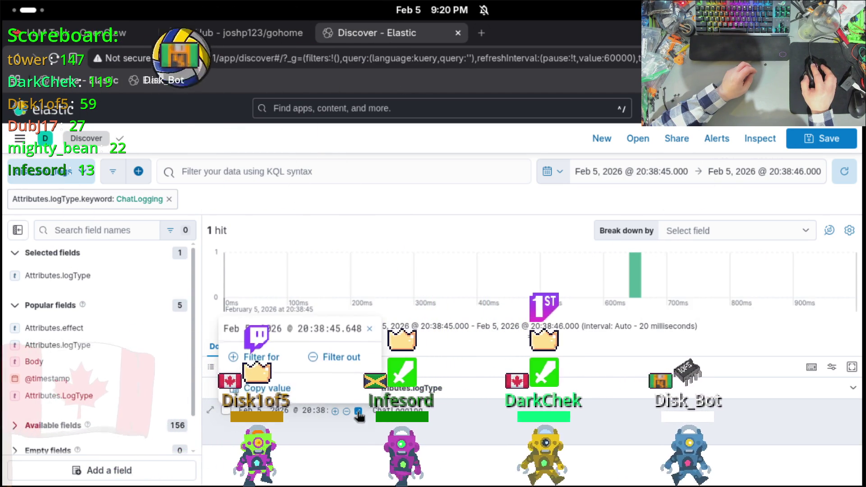
pyautogui.click(737, 406)
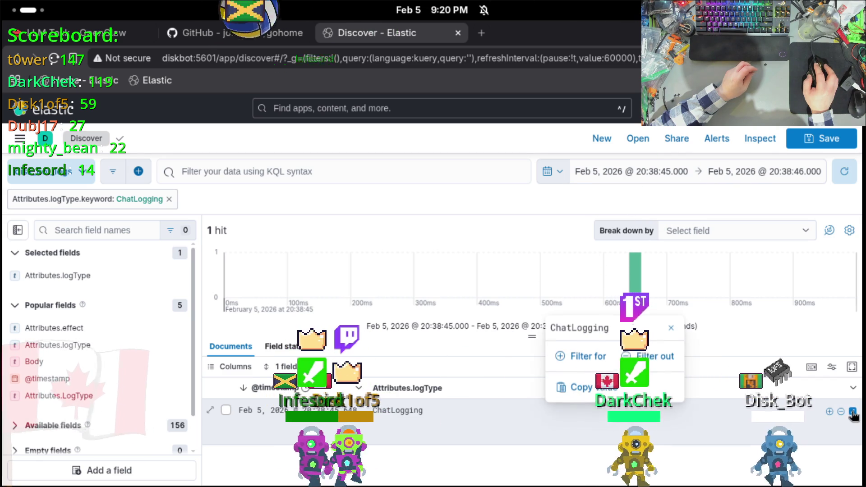
pyautogui.press('Escape')
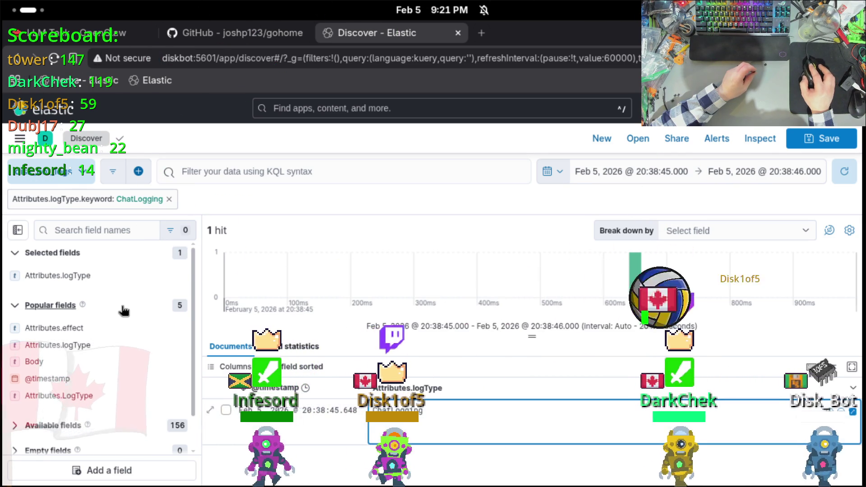
pyautogui.click(179, 276)
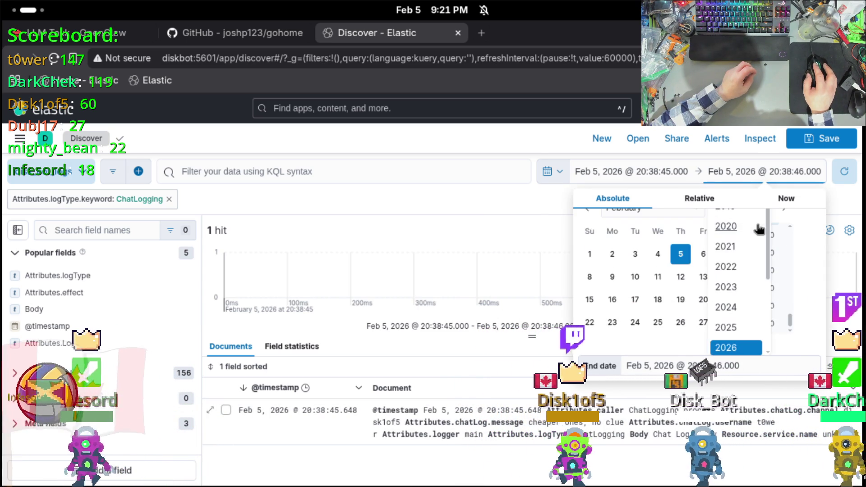
# Change the end date to a relative 2 hours ago instead of 6.
pyautogui.click(759, 229)
pyautogui.click(768, 234)
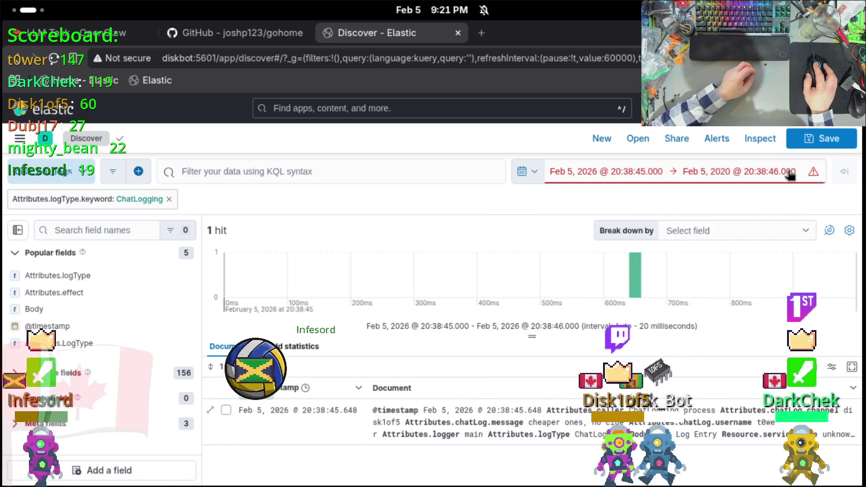
pyautogui.click(789, 174)
pyautogui.click(710, 205)
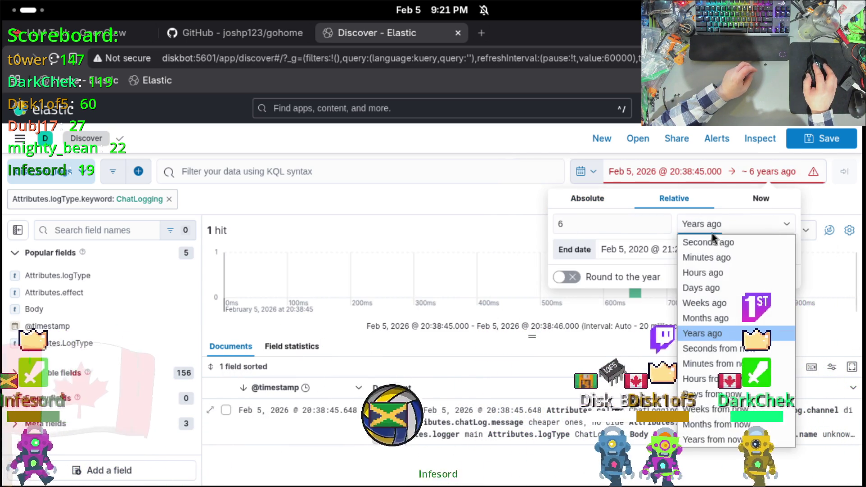
pyautogui.click(719, 272)
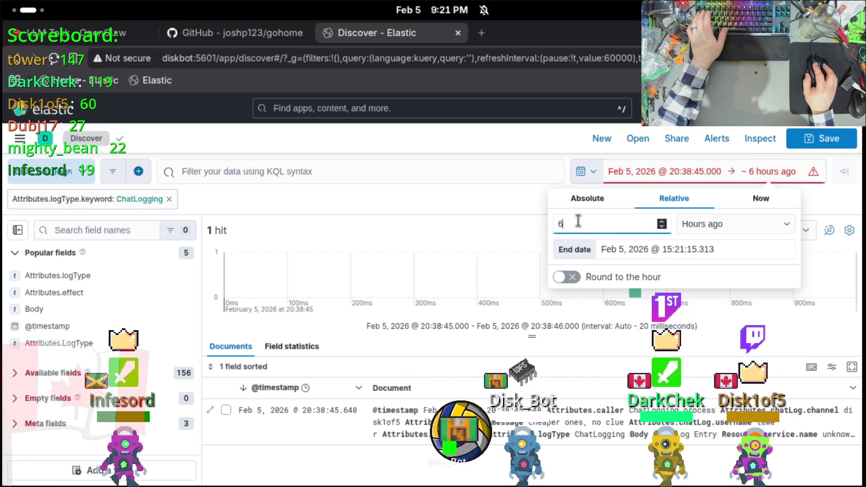
pyautogui.press('BackSpace')
pyautogui.write('2')
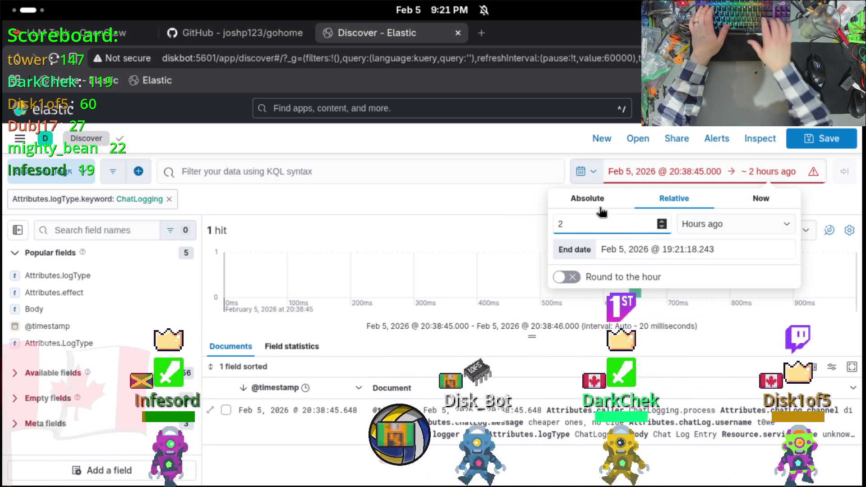
pyautogui.click(706, 221)
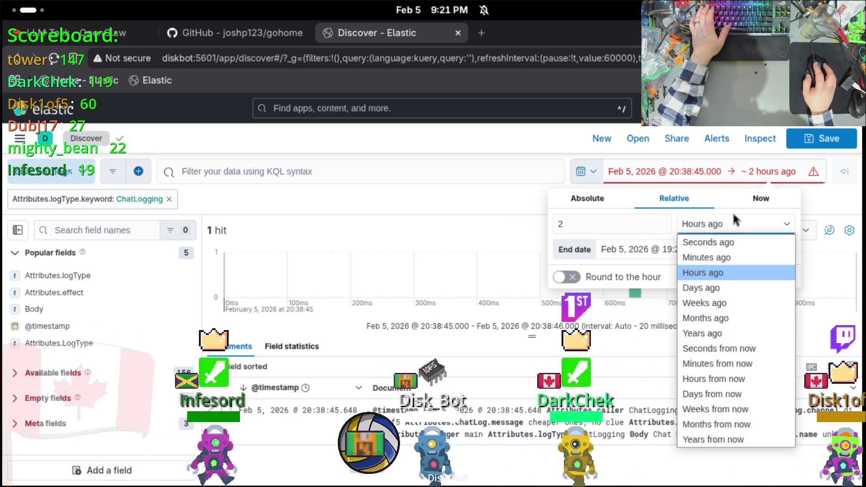
pyautogui.click(711, 271)
# Toggle Round to the hour on and off, keep hours ago, and apply the end time.
pyautogui.click(787, 176)
pyautogui.click(787, 176)
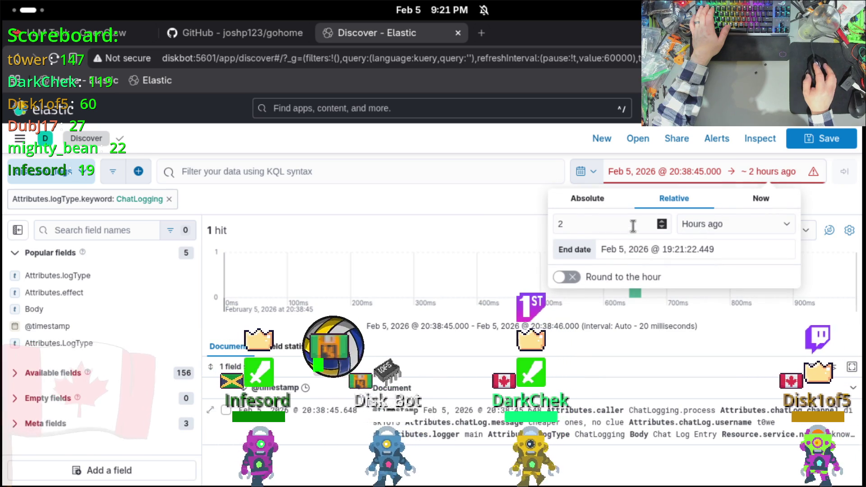
pyautogui.click(569, 276)
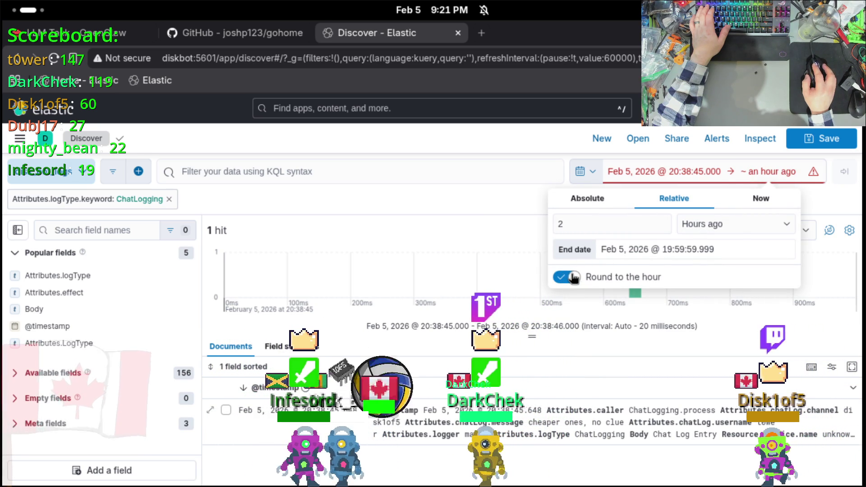
pyautogui.click(569, 277)
pyautogui.click(805, 172)
pyautogui.click(807, 174)
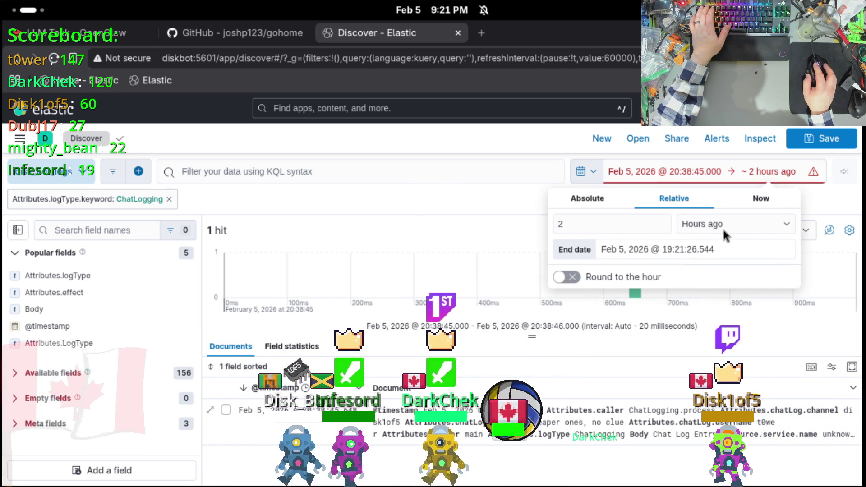
pyautogui.click(723, 231)
pyautogui.click(620, 225)
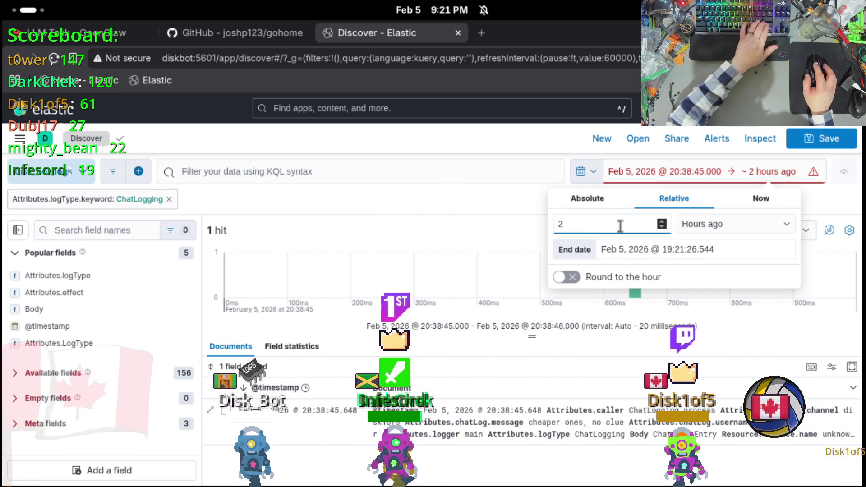
pyautogui.click(188, 188)
pyautogui.click(212, 174)
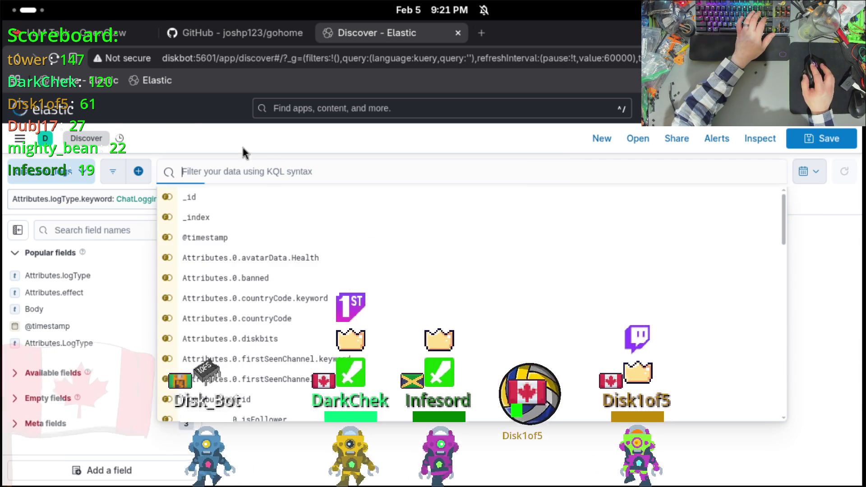
# Remove the Attributes.logType: ChatLogging filter from the search.
pyautogui.click(806, 282)
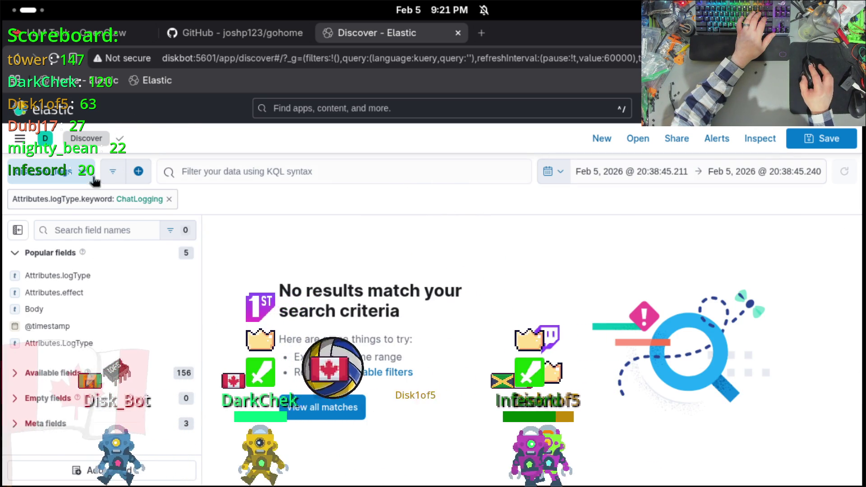
pyautogui.click(58, 175)
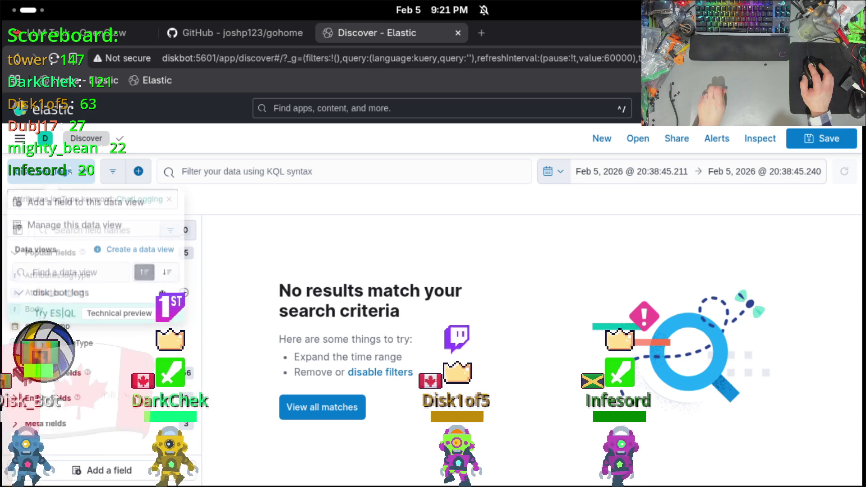
pyautogui.click(135, 291)
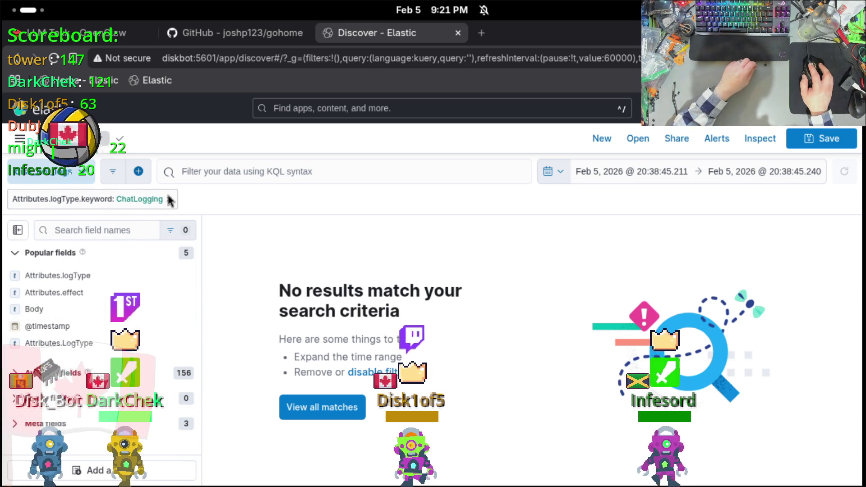
pyautogui.click(169, 199)
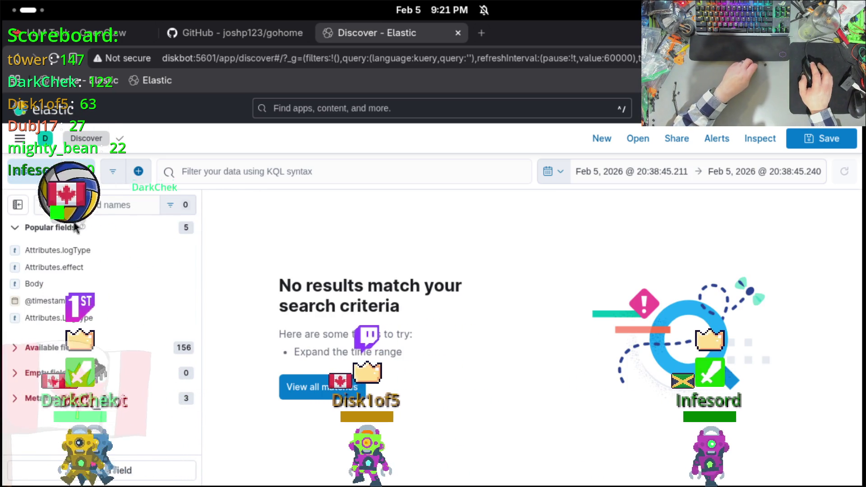
# Look over the Attributes.logType field details and the data view list.
pyautogui.moveTo(40, 254); pyautogui.dragTo(115, 257)
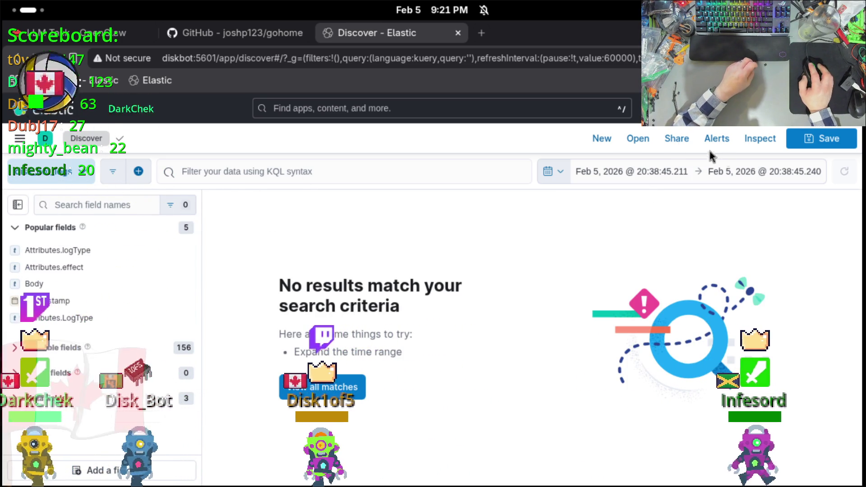
pyautogui.click(58, 250)
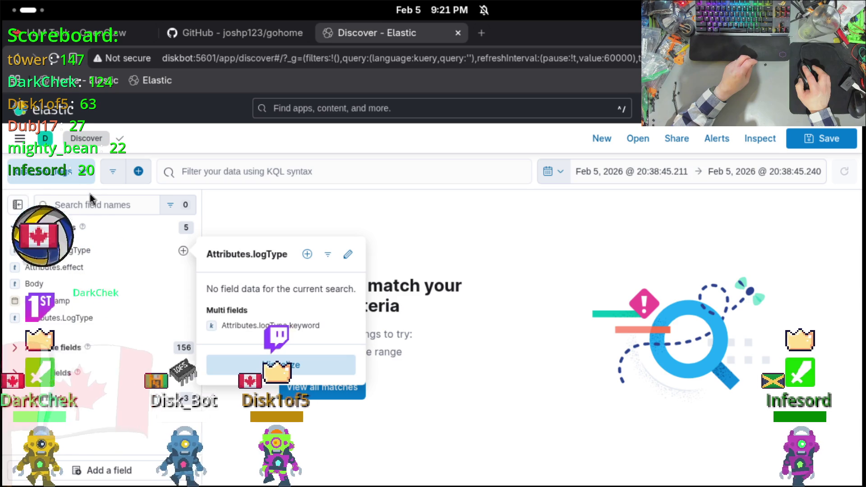
pyautogui.click(45, 138)
pyautogui.click(271, 158)
pyautogui.click(50, 172)
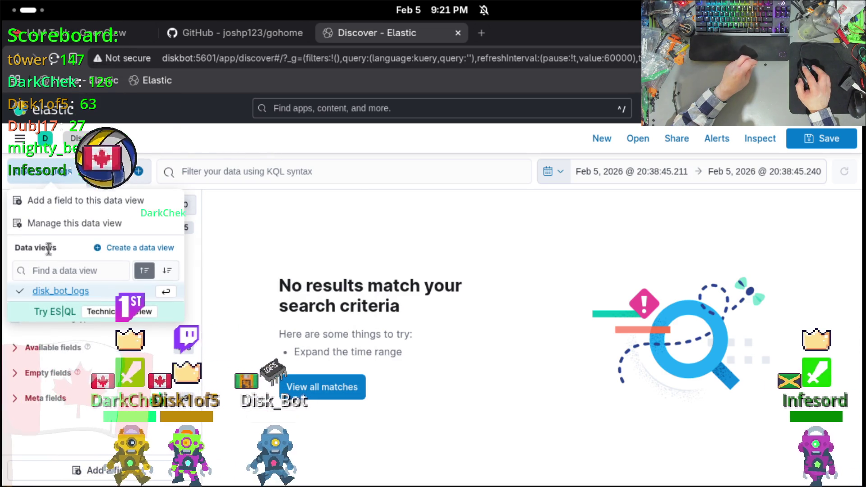
pyautogui.click(61, 290)
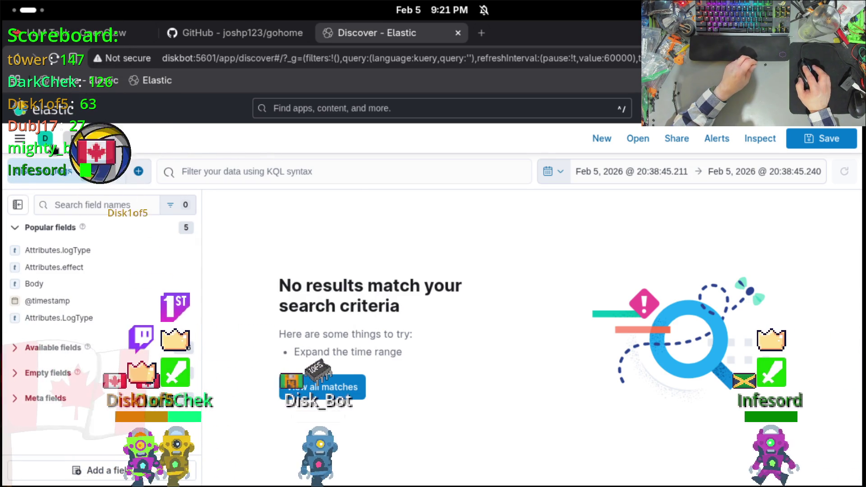
# End the time range 43 minutes ago for 11 hits, and add the Attributes.LogType.keyword column.
pyautogui.click(715, 172)
pyautogui.click(716, 201)
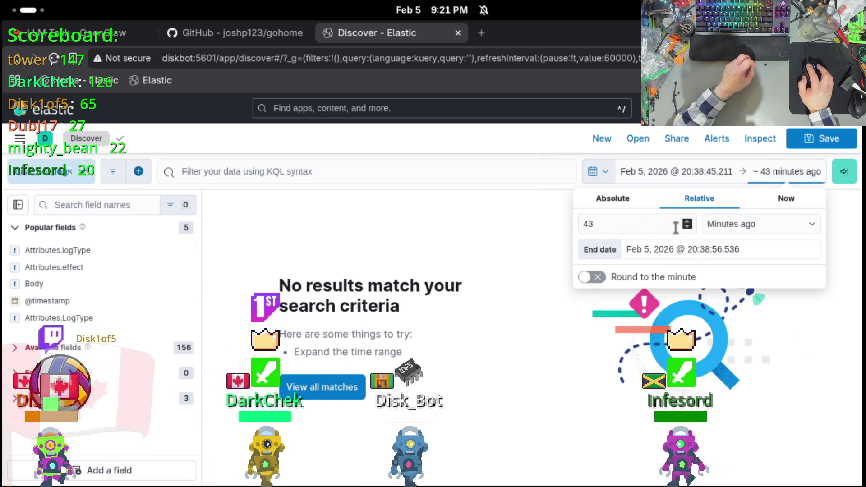
pyautogui.click(852, 179)
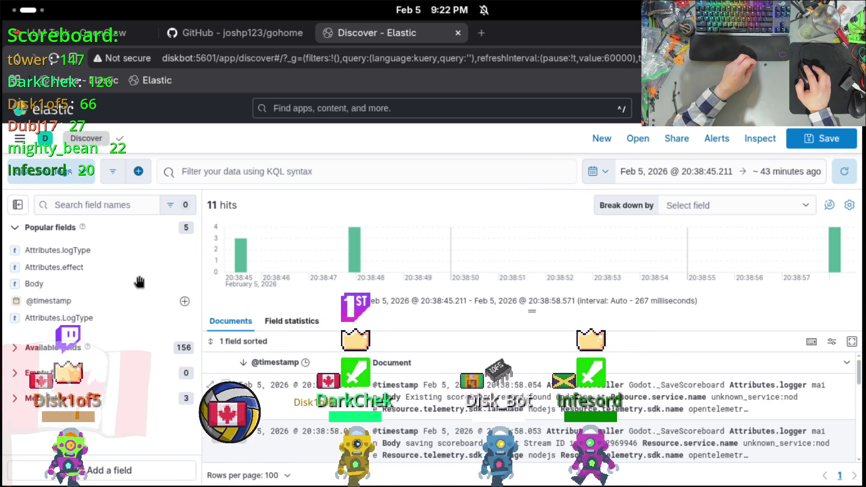
pyautogui.click(81, 320)
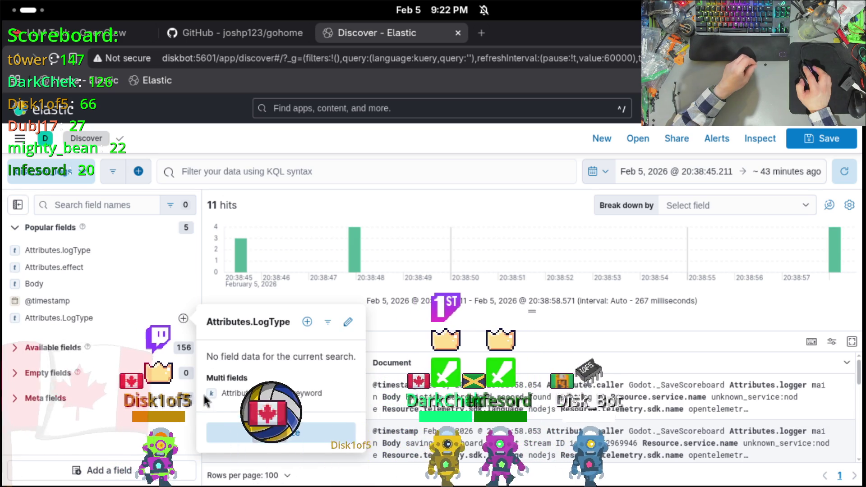
pyautogui.click(346, 392)
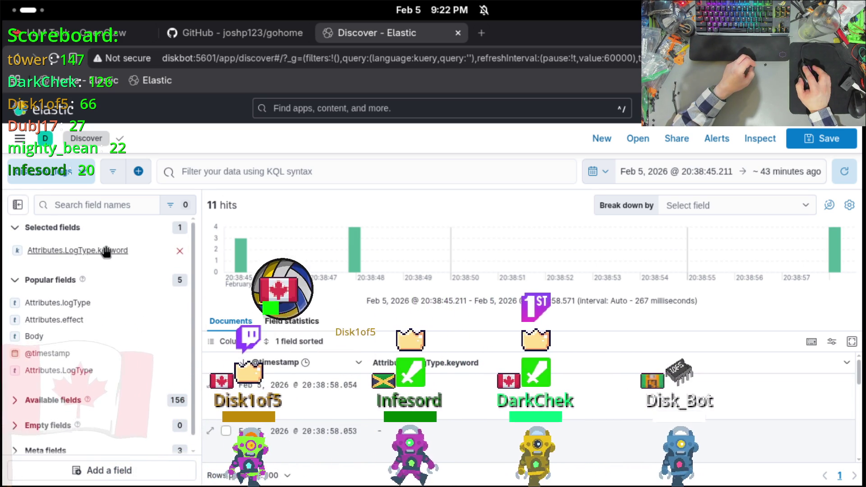
# Zoom into the 20:38:48 histogram bar for 4 hits, then remove the Attributes.LogType.keyword column.
pyautogui.moveTo(105, 251); pyautogui.dragTo(127, 256)
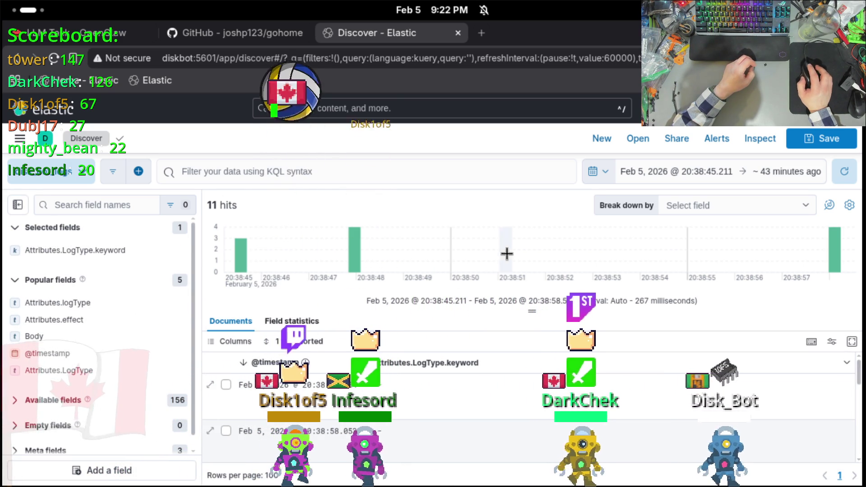
pyautogui.click(356, 267)
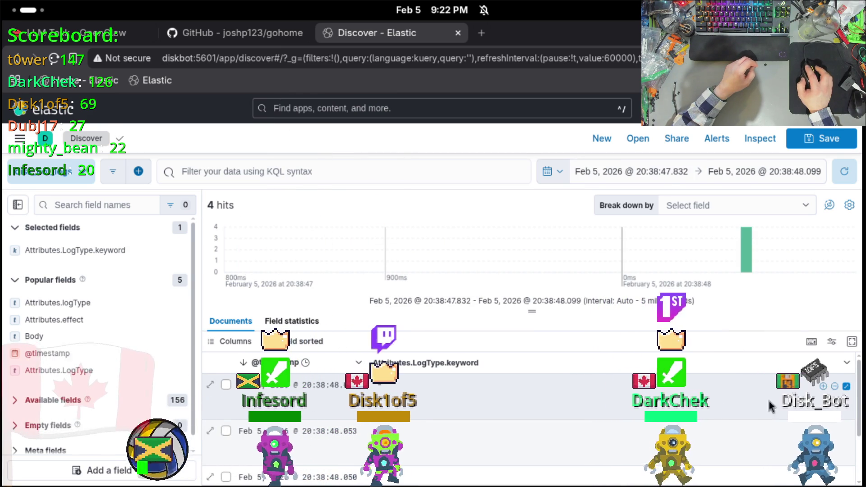
pyautogui.click(846, 387)
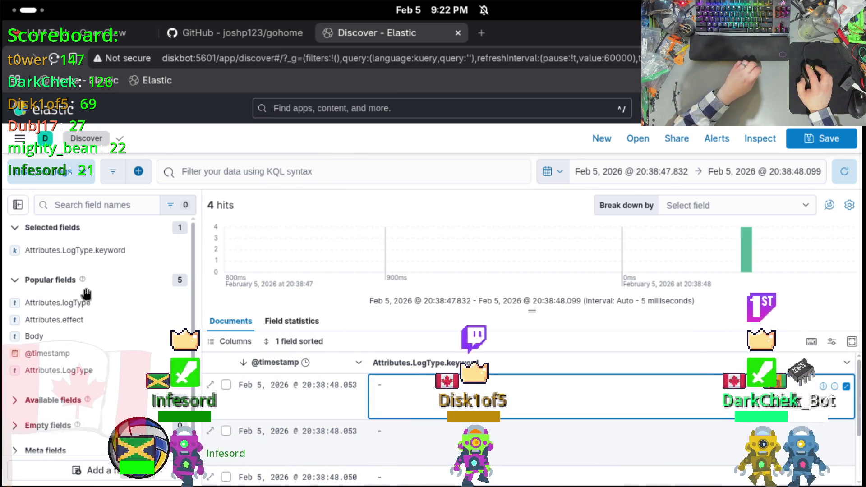
pyautogui.click(116, 251)
pyautogui.click(177, 251)
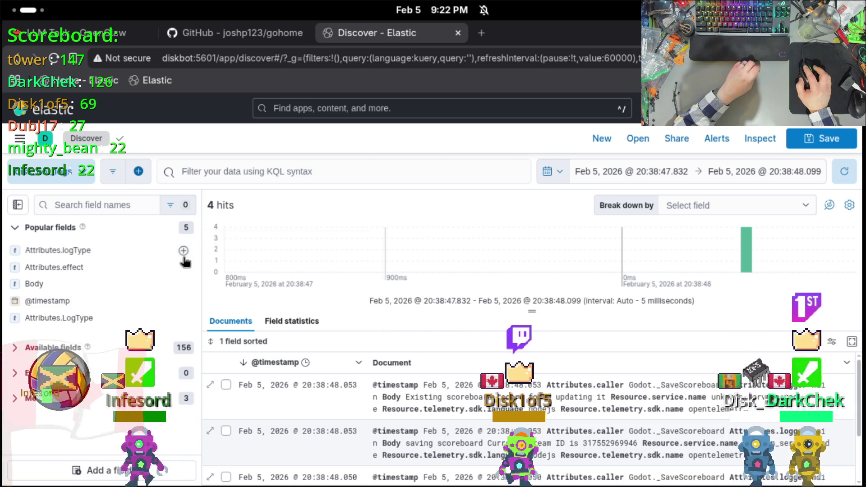
pyautogui.scroll(-3, 462, 398)
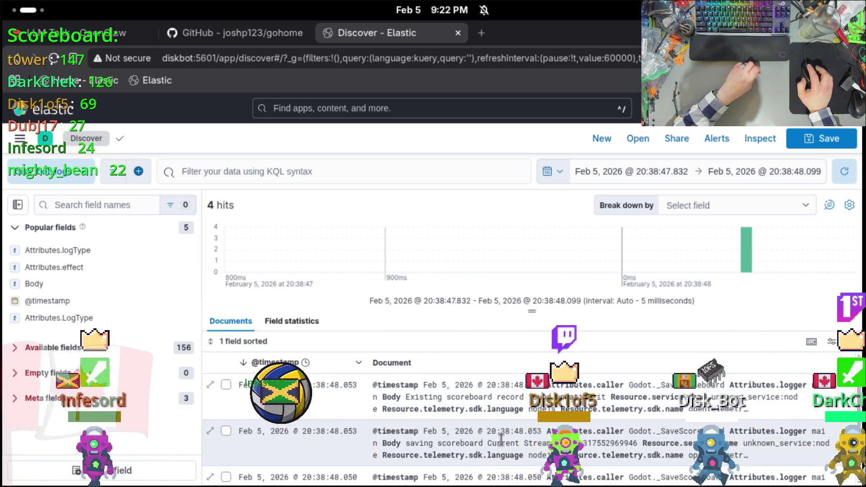
# Scroll through the four 20:38:48 hits, including the Godot._SaveScoreboard 'Saving scoreboard data' entries.
pyautogui.scroll(3, 555, 416)
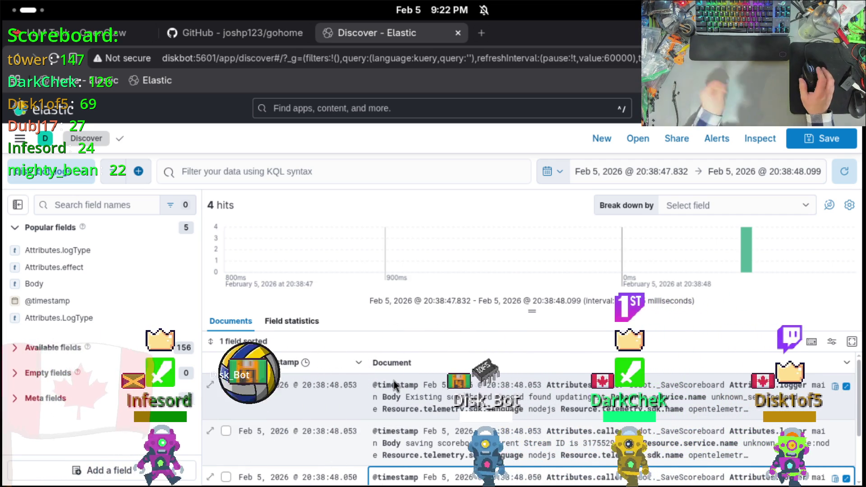
pyautogui.scroll(-2, 394, 381)
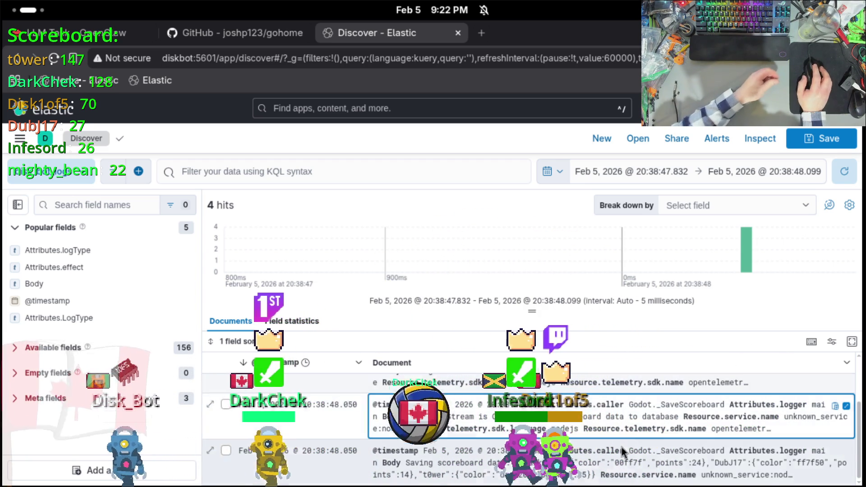
pyautogui.moveTo(105, 321)
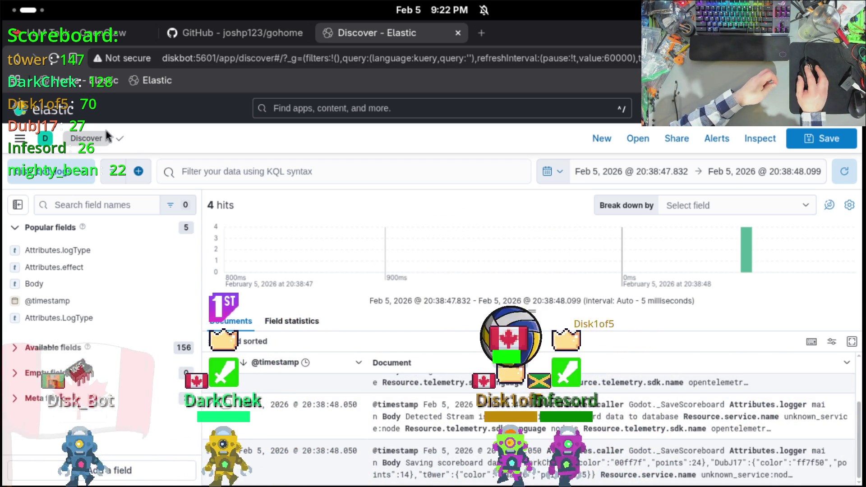
# Make the range end 44 minutes ago, spanning 20:38:47.832–20:38:55.830.
pyautogui.click(758, 172)
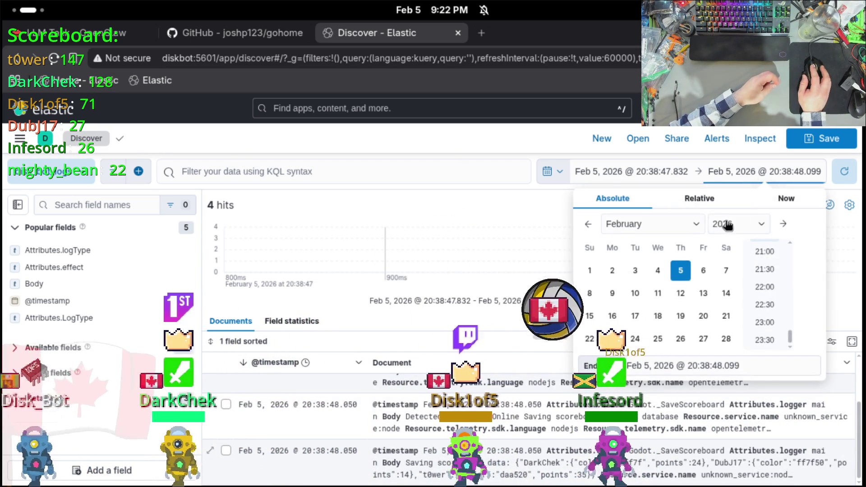
pyautogui.click(700, 199)
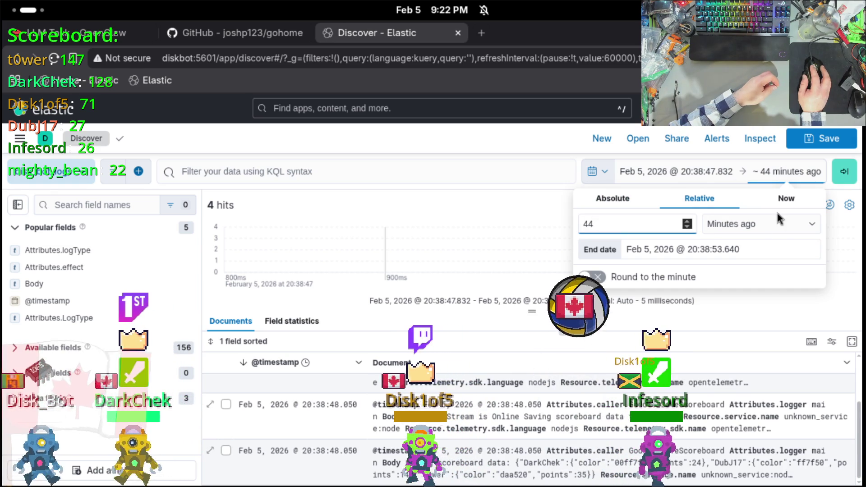
pyautogui.click(845, 180)
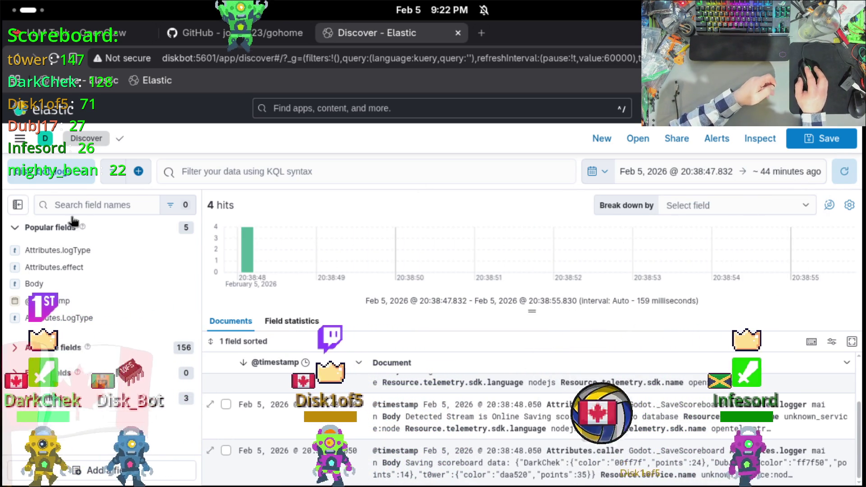
# Look at the data view list and close it without changing the data view.
pyautogui.click(80, 174)
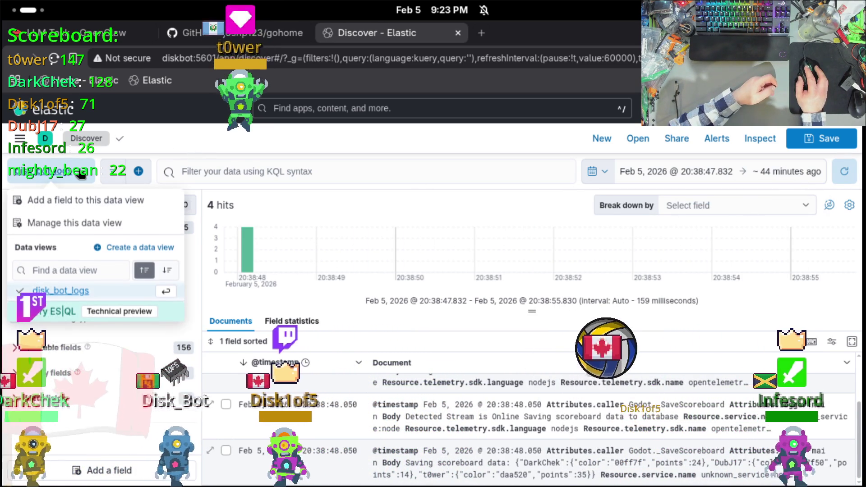
pyautogui.click(49, 291)
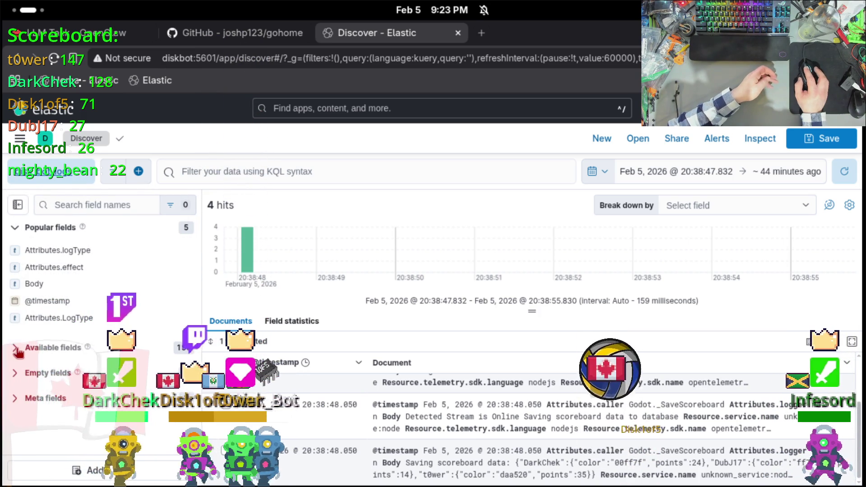
pyautogui.scroll(-5, 22, 365)
pyautogui.scroll(5, 54, 329)
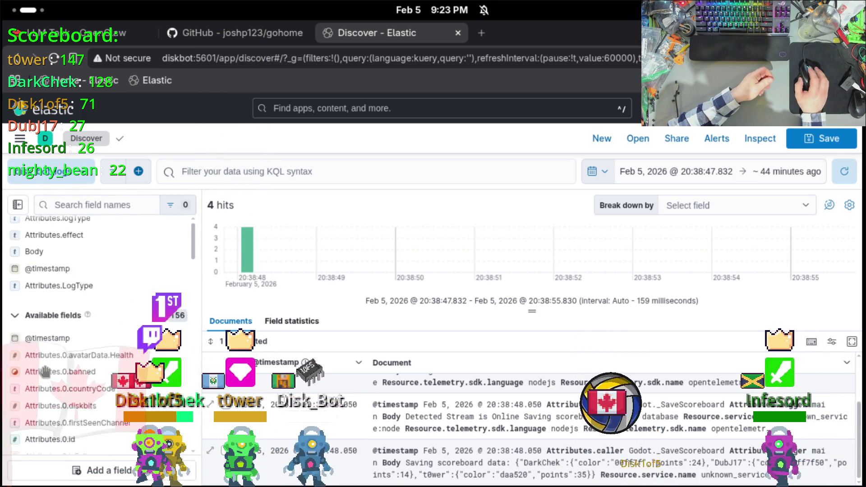
# Run the KQL query Attributes.LogType.keyword : * on the disk bot logs, keeping 4 hits.
pyautogui.click(212, 172)
pyautogui.scroll(-2, 277, 326)
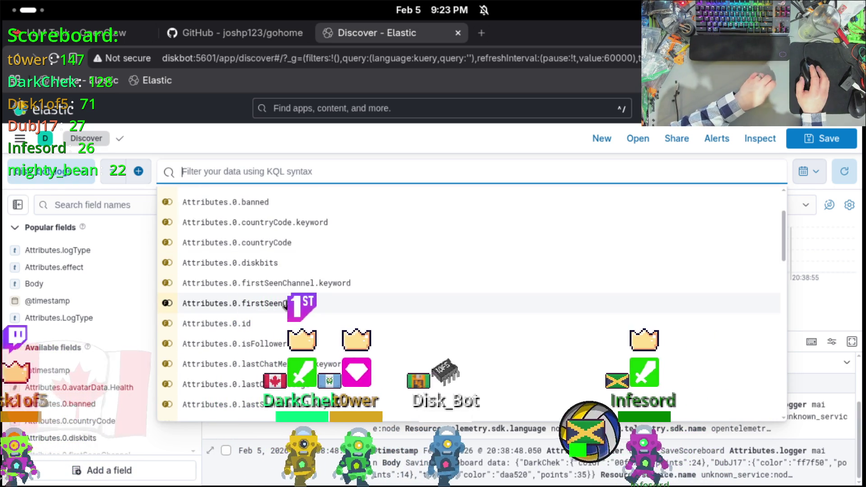
pyautogui.write('Attributes.log')
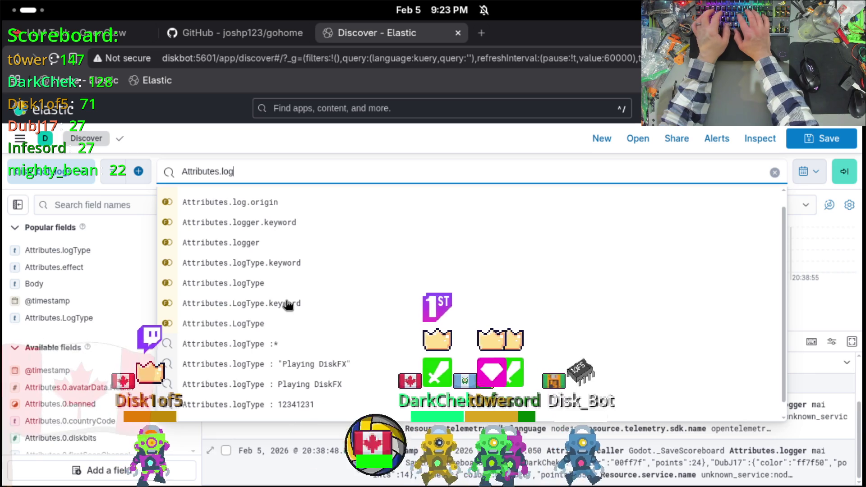
pyautogui.write('ty')
pyautogui.press('BackSpace')
pyautogui.press('BackSpace')
pyautogui.press('BackSpace')
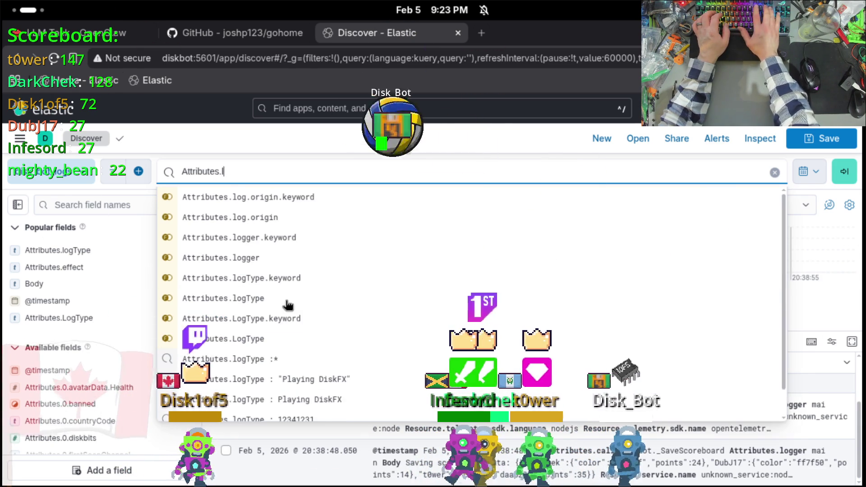
pyautogui.press('BackSpace')
pyautogui.write('ogtyp')
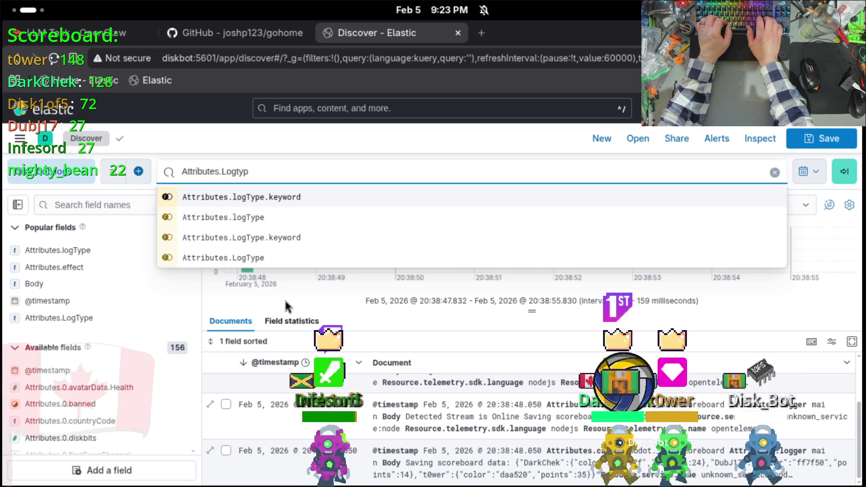
pyautogui.press('Down')
pyautogui.press('Down')
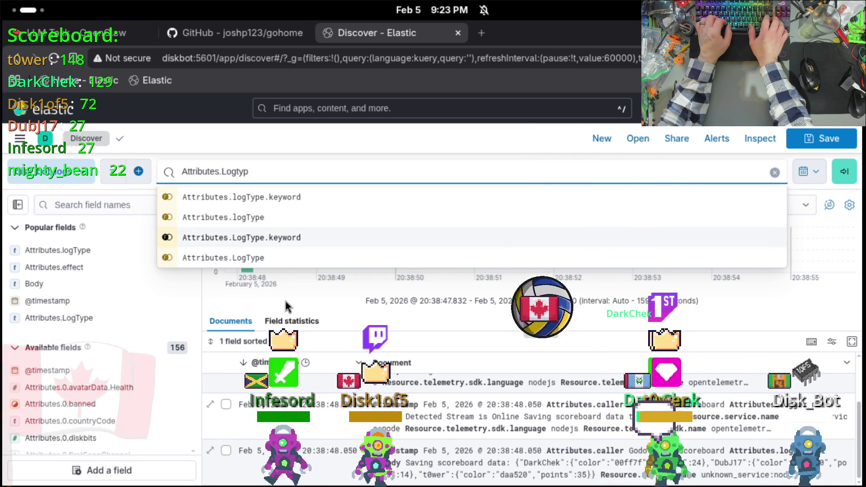
pyautogui.press('Up')
pyautogui.press('Up')
pyautogui.press('Down')
pyautogui.press('Down')
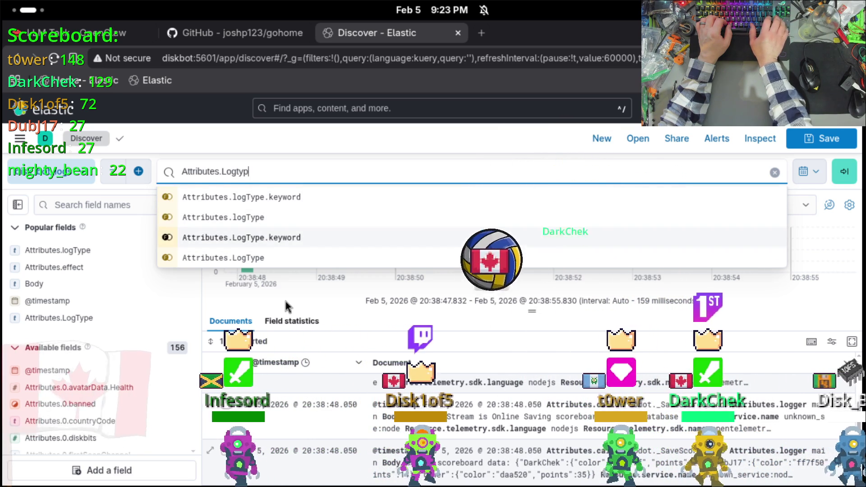
pyautogui.press('Return')
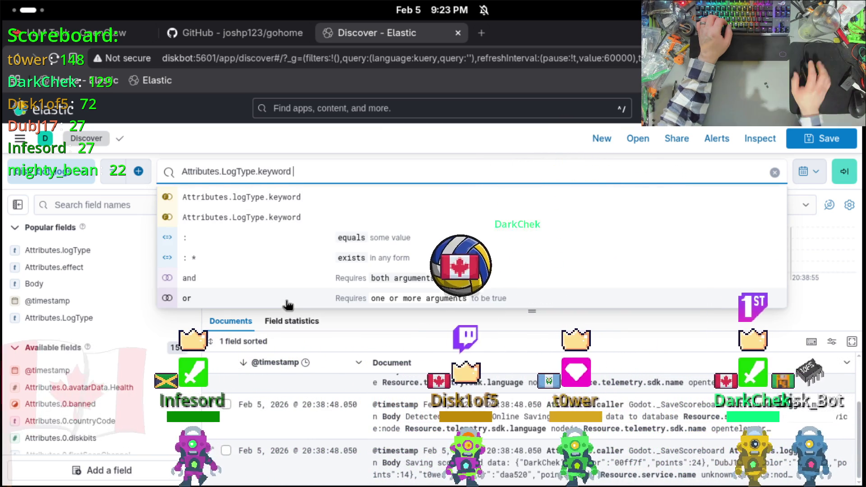
pyautogui.click(355, 259)
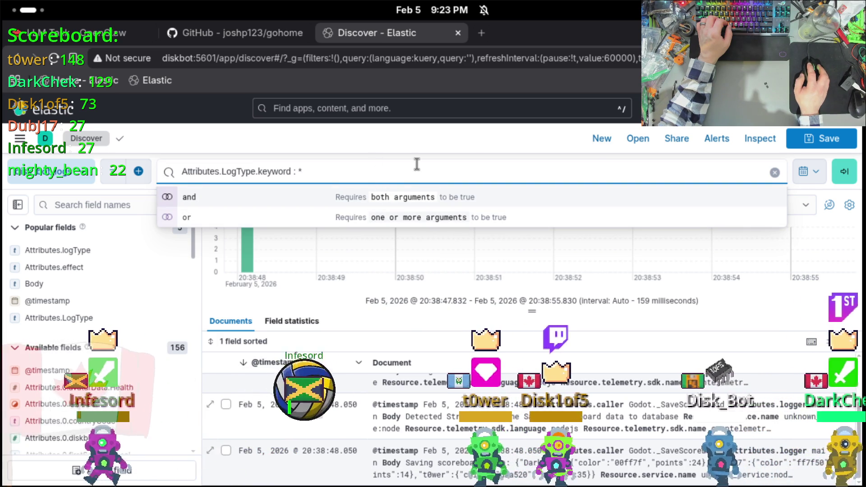
pyautogui.click(853, 172)
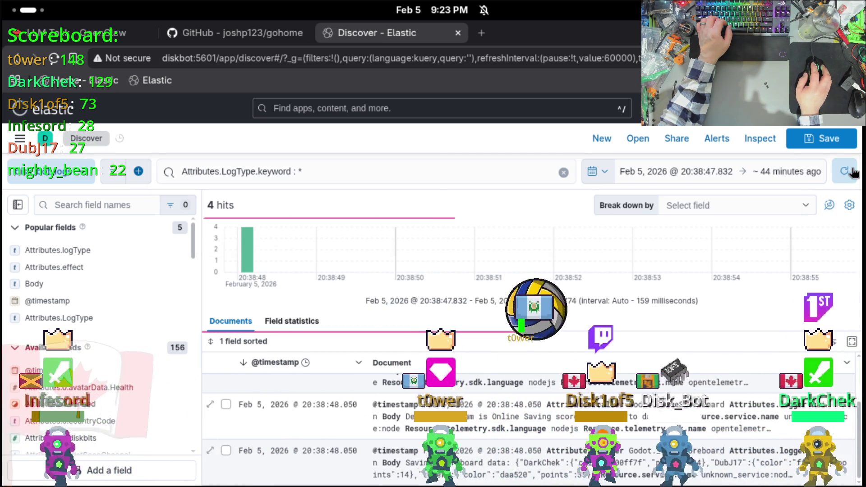
# Change the query to Attributes.LogType : * and run it, which returns no results.
pyautogui.click(351, 172)
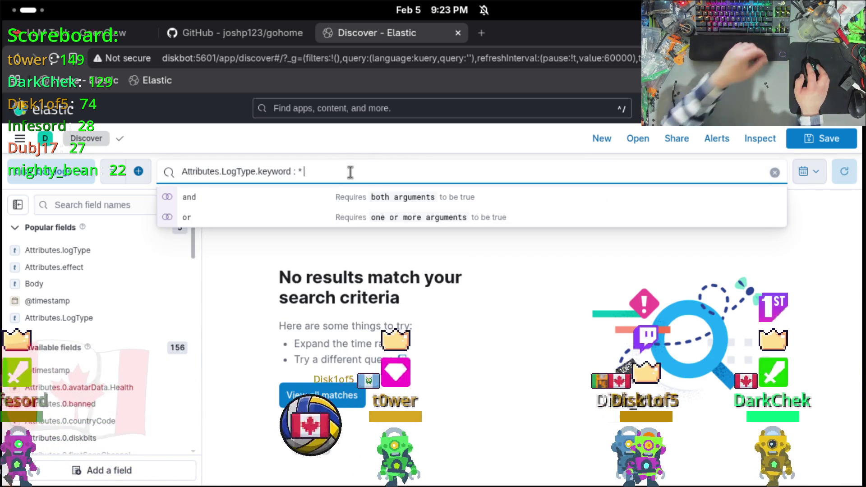
pyautogui.press('BackSpace')
pyautogui.press('BackSpace')
pyautogui.press('BackSpace')
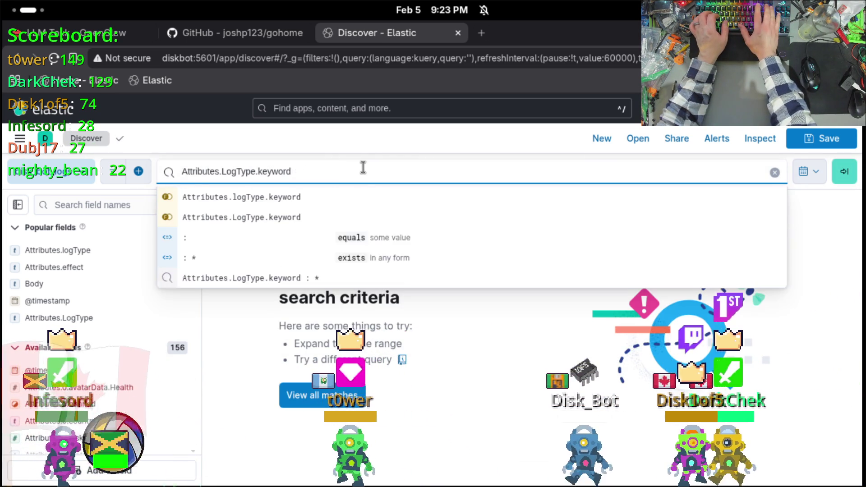
pyautogui.press('BackSpace')
pyautogui.press('BackSpace')
pyautogui.press('BackSpace')
pyautogui.press('BackSpace')
pyautogui.press('BackSpace')
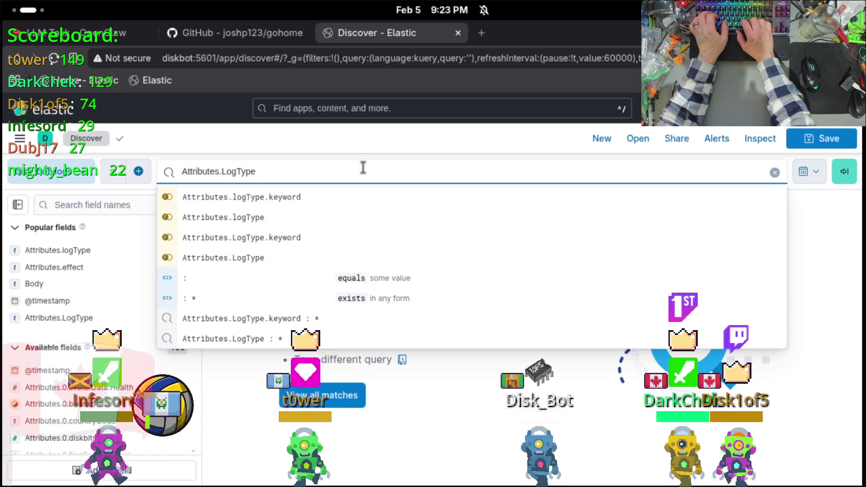
pyautogui.press('Down')
pyautogui.press('Down')
pyautogui.press('Down')
pyautogui.press('Down')
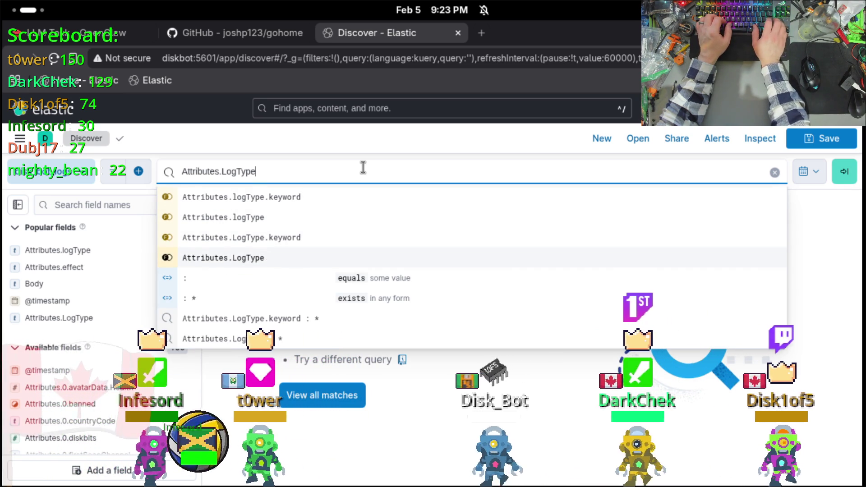
pyautogui.press('Return')
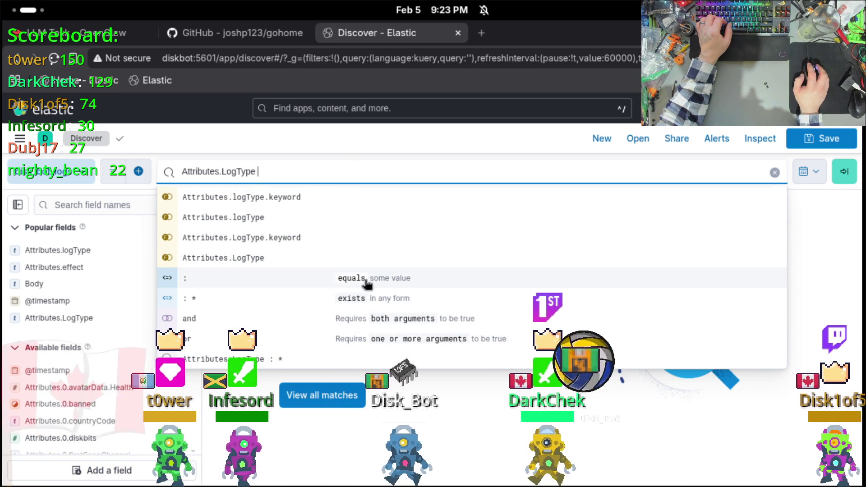
pyautogui.click(440, 298)
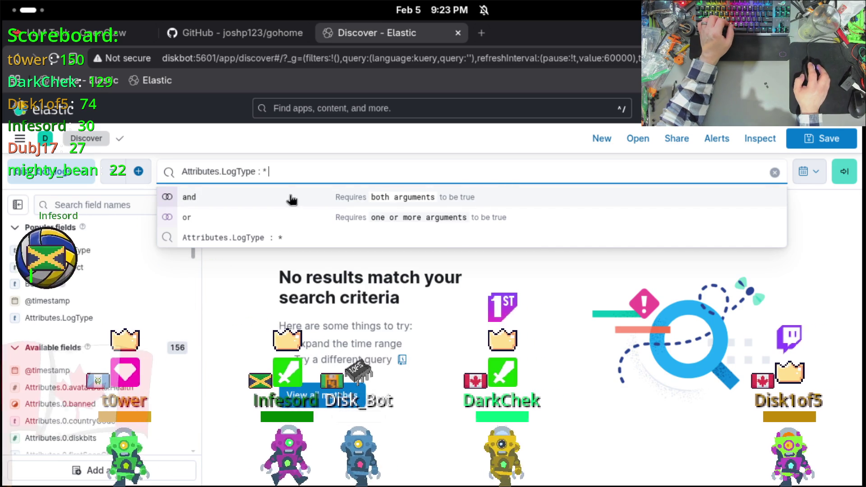
pyautogui.click(833, 173)
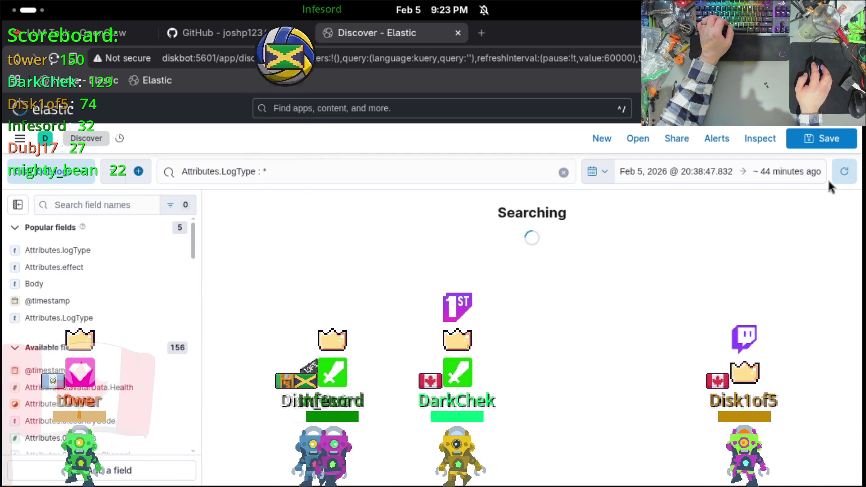
pyautogui.click(703, 174)
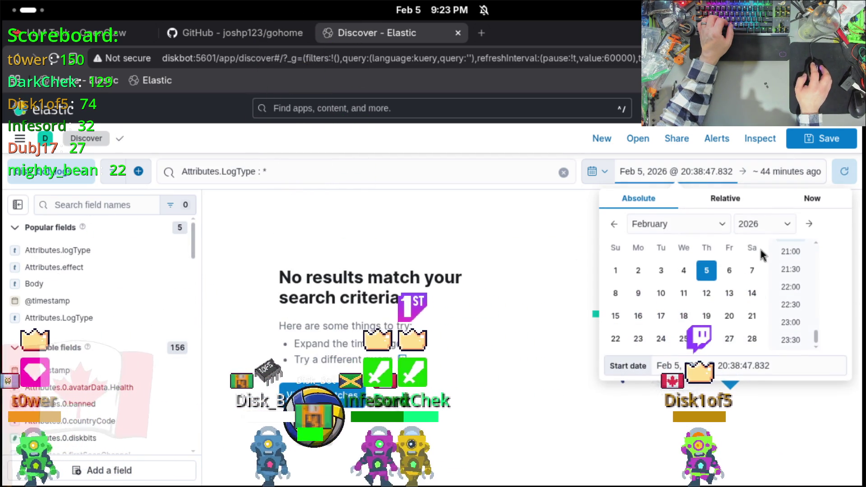
# Close the start-date picker, leaving the start at Feb 5, 2026, 20:38:47.832.
pyautogui.click(411, 270)
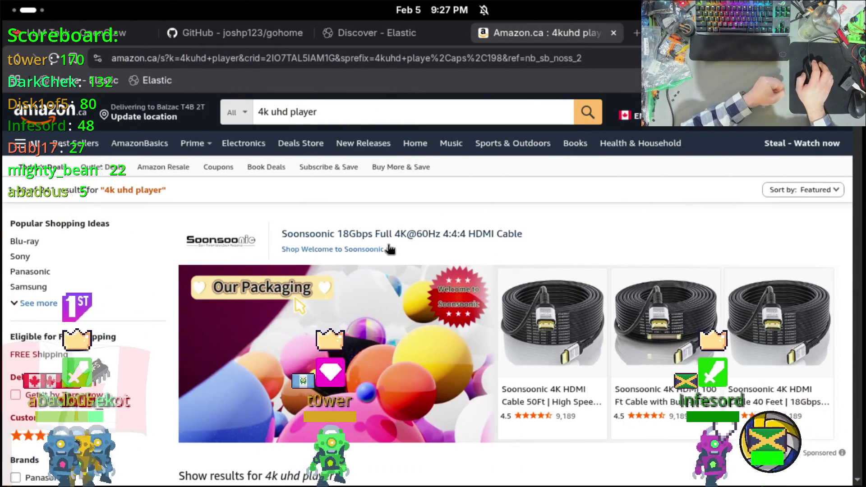
# Browse the Amazon.ca 4k uhd player results, comparing Sony and Panasonic Blu-ray player prices.
pyautogui.scroll(-8, 369, 243)
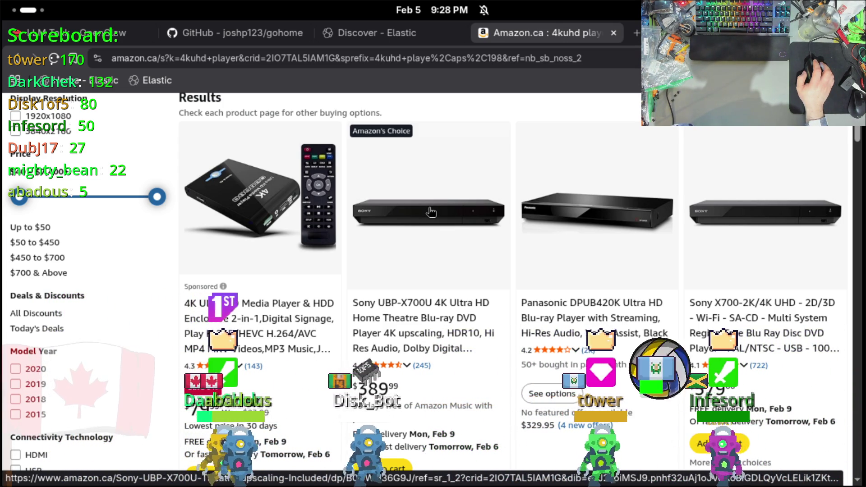
pyautogui.scroll(-2, 431, 212)
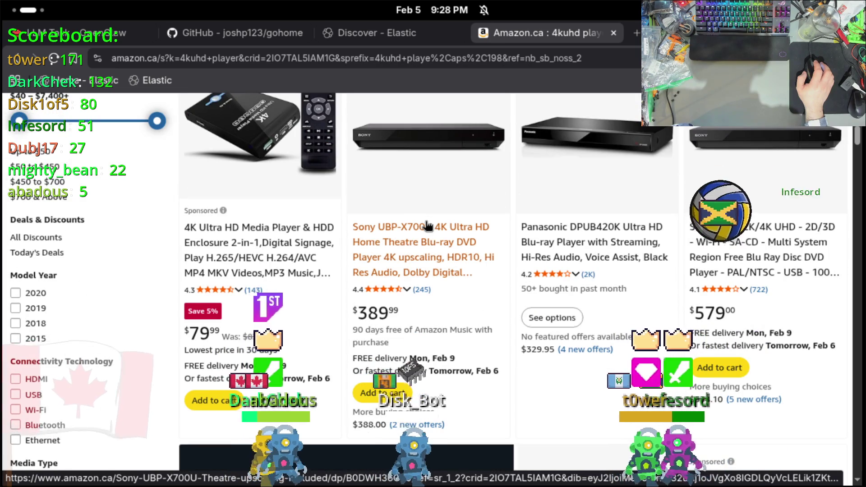
pyautogui.scroll(-10, 455, 356)
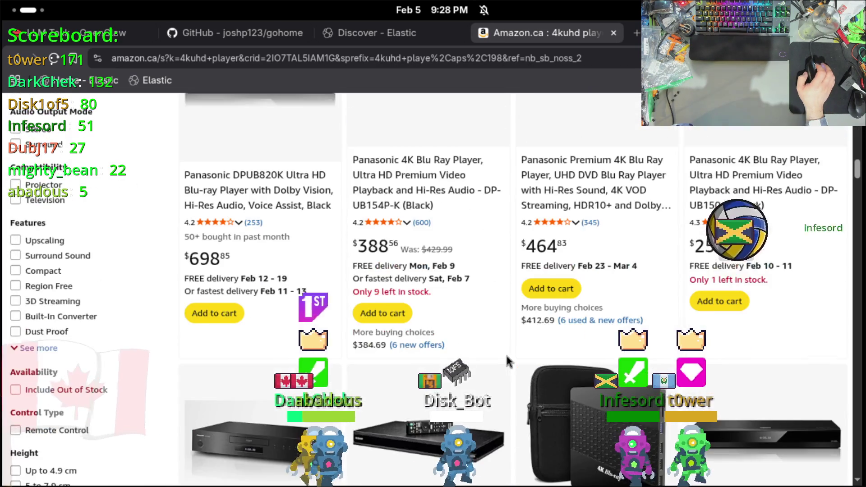
pyautogui.scroll(4, 505, 358)
pyautogui.scroll(1, 505, 360)
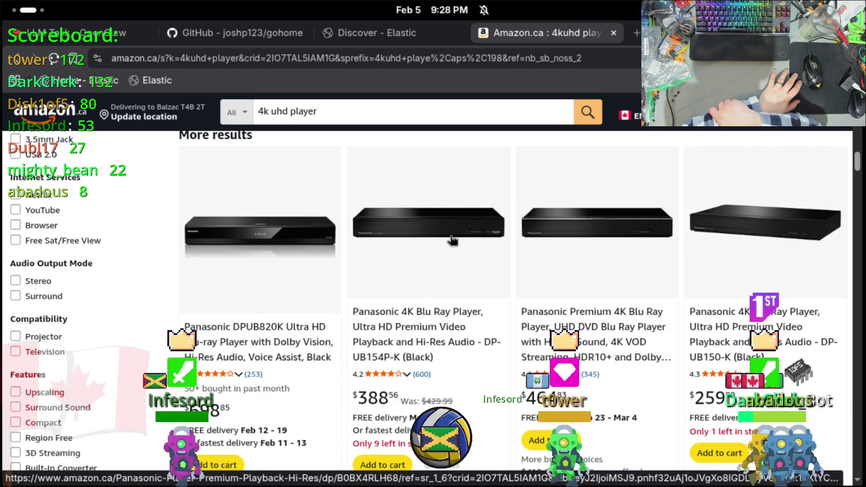
pyautogui.scroll(-5, 453, 241)
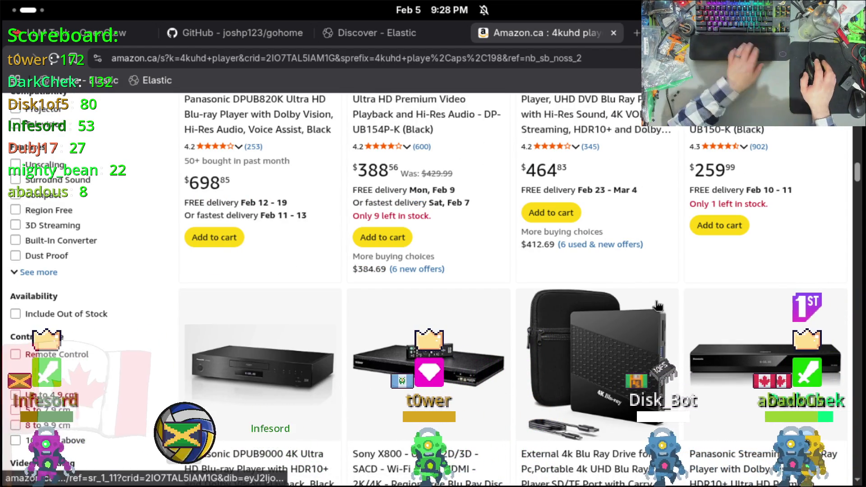
pyautogui.scroll(-3, 672, 341)
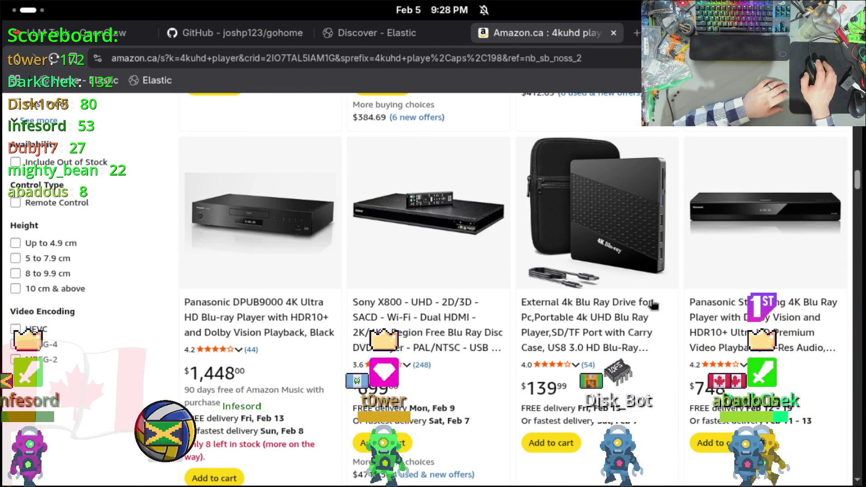
pyautogui.scroll(-17, 262, 253)
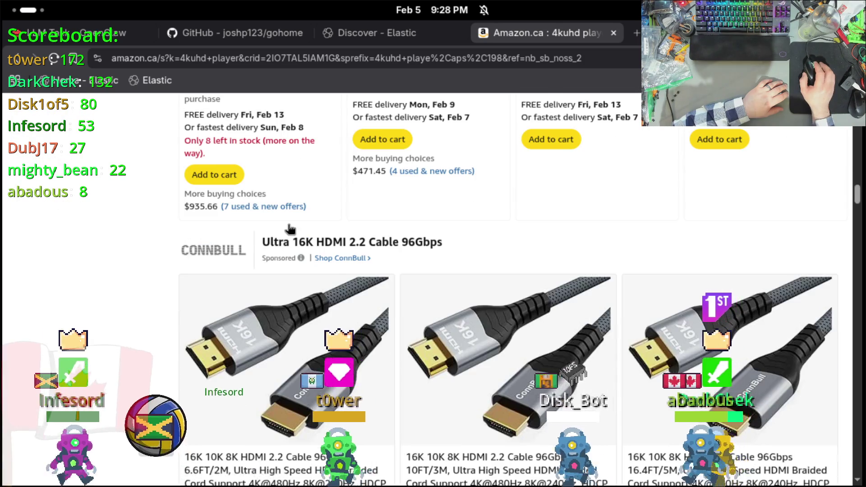
pyautogui.scroll(-7, 286, 242)
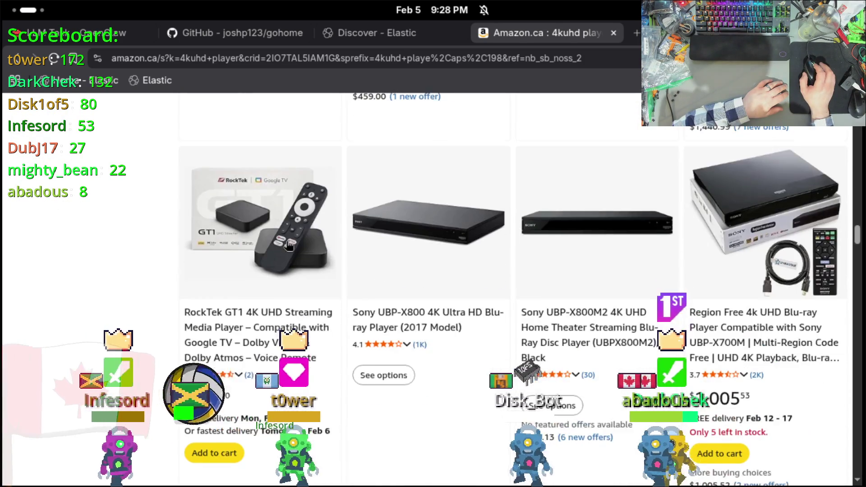
pyautogui.scroll(4, 286, 242)
pyautogui.scroll(-17, 286, 244)
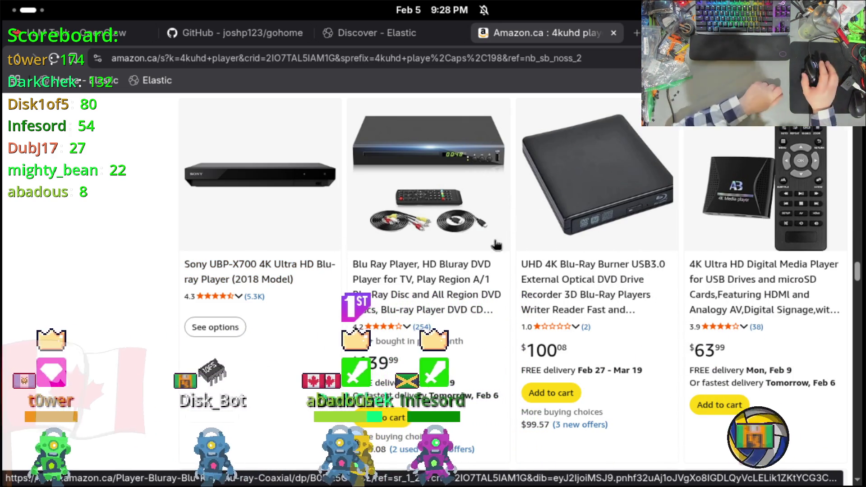
pyautogui.scroll(10, 518, 244)
pyautogui.scroll(1, 426, 223)
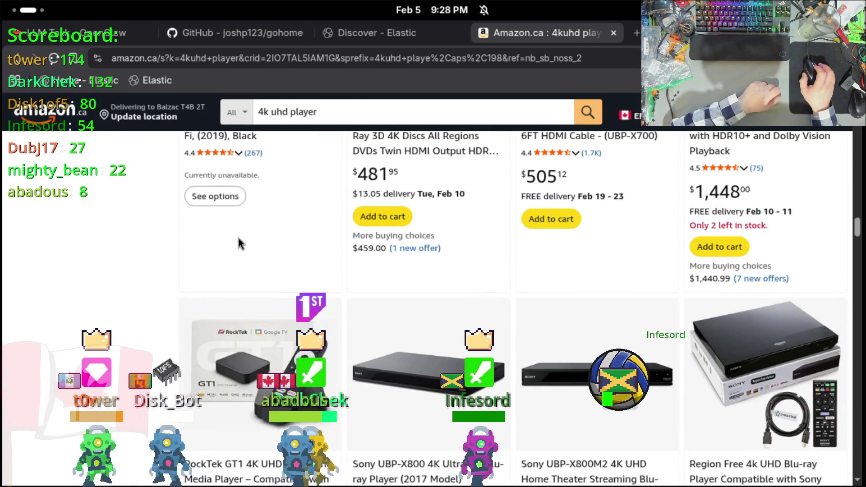
pyautogui.scroll(3, 266, 218)
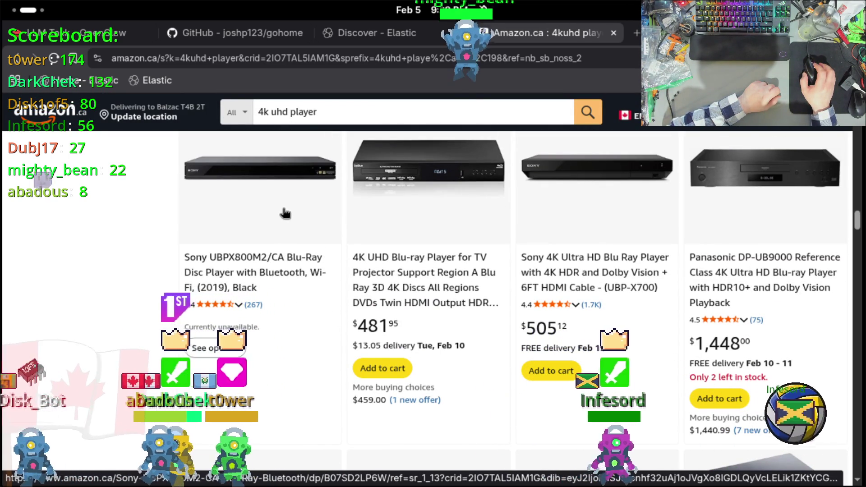
pyautogui.scroll(2, 284, 218)
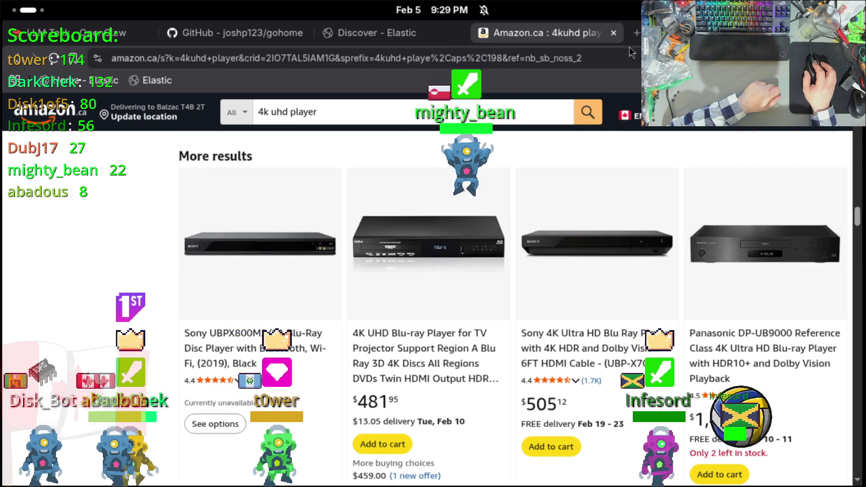
pyautogui.click(467, 113)
# Search 'xbox series x amax' in a new tab and open Amazon.ca's Xbox Series X results.
pyautogui.tripleClick(466, 113)
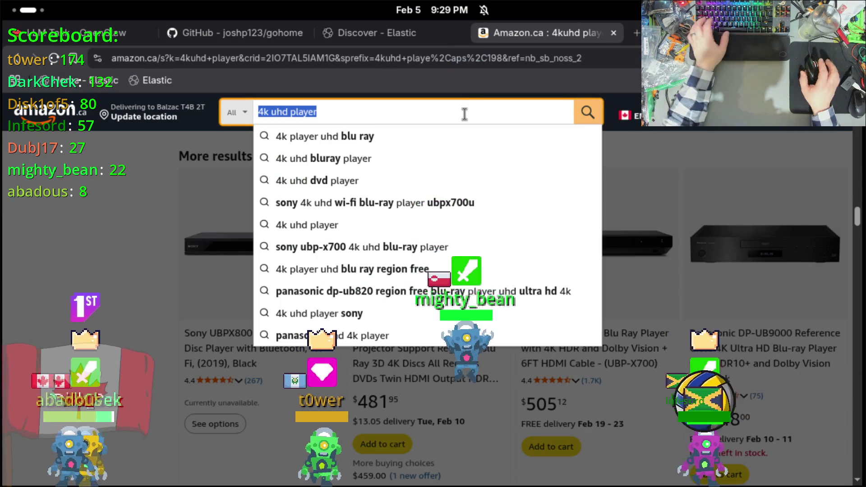
pyautogui.hotkey('ctrl', 't')
pyautogui.write('x')
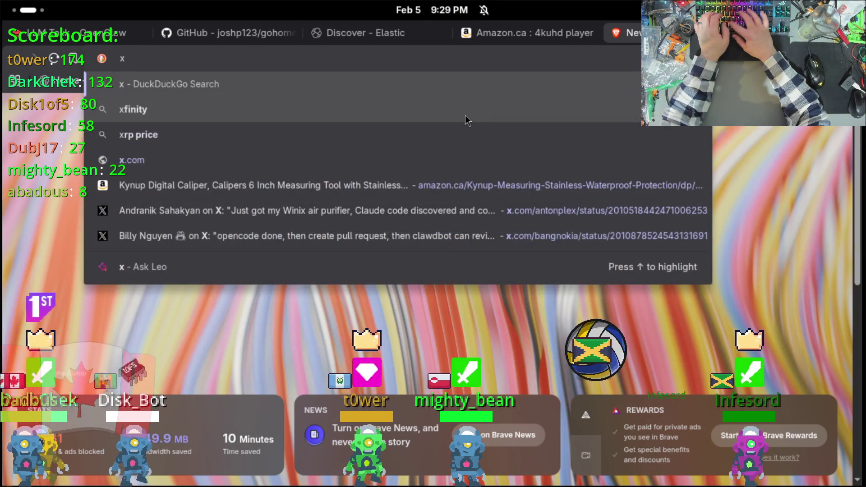
pyautogui.write('box series x amaxz')
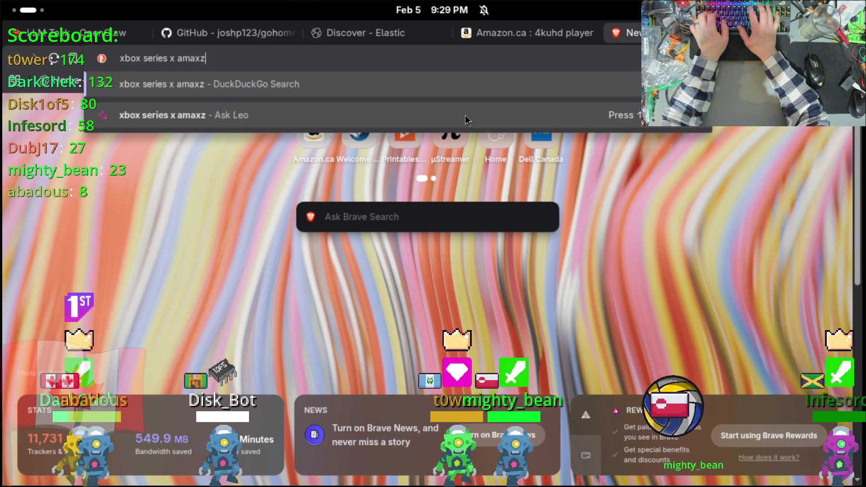
pyautogui.press('Return')
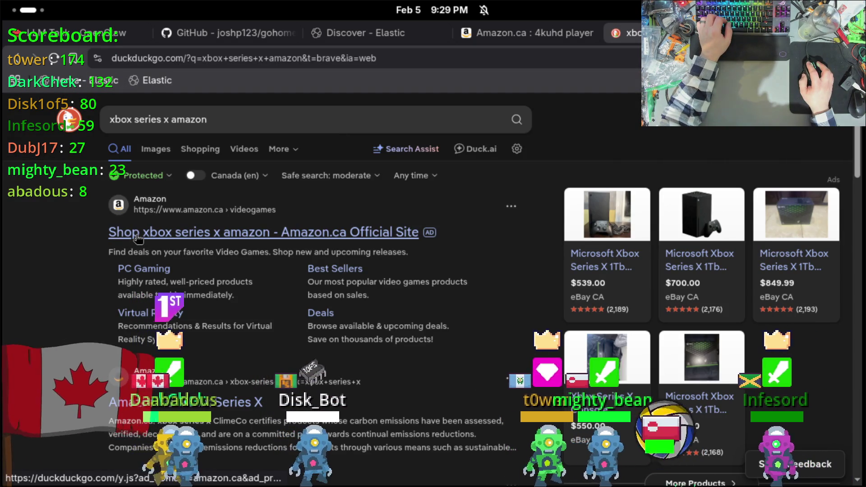
pyautogui.click(137, 237)
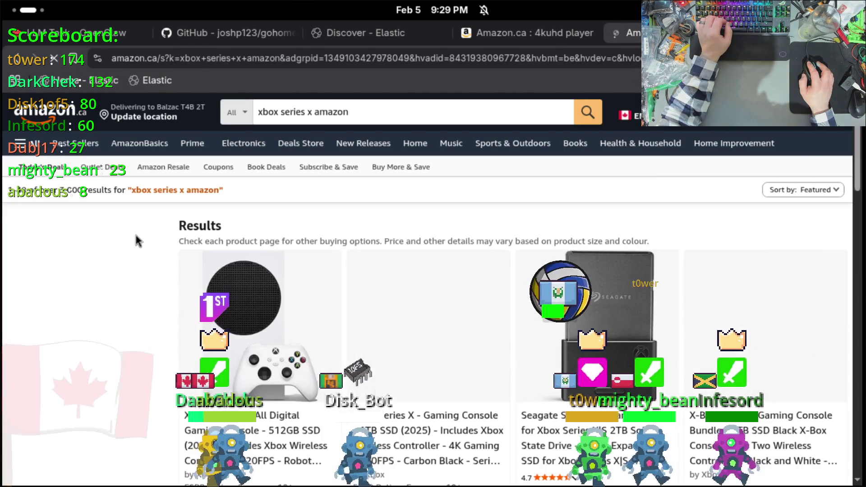
pyautogui.scroll(-3, 136, 236)
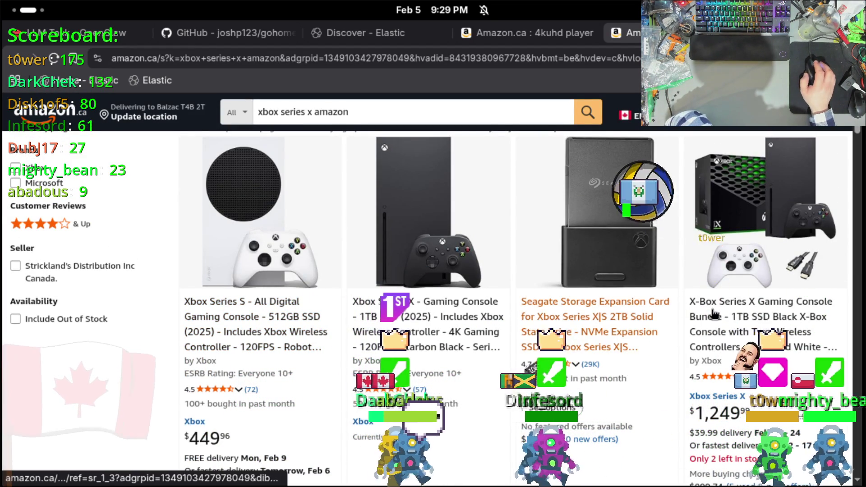
pyautogui.scroll(-5, 735, 288)
pyautogui.scroll(-4, 728, 289)
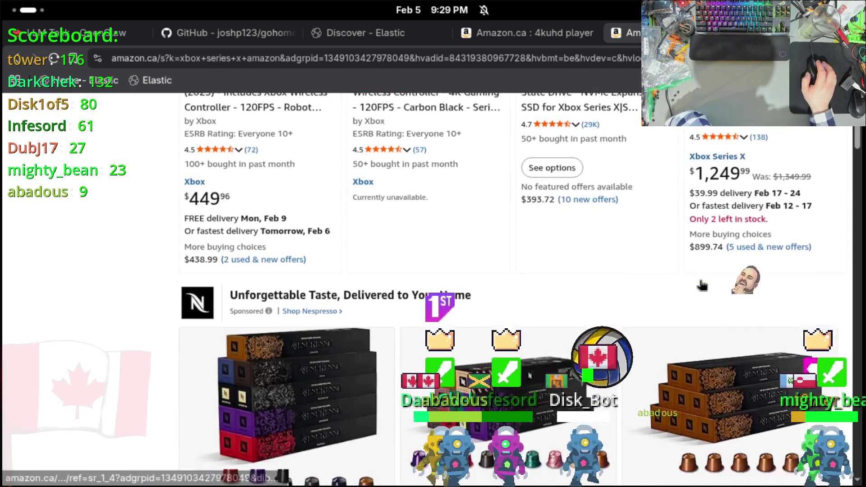
pyautogui.scroll(10, 703, 297)
pyautogui.scroll(-4, 736, 301)
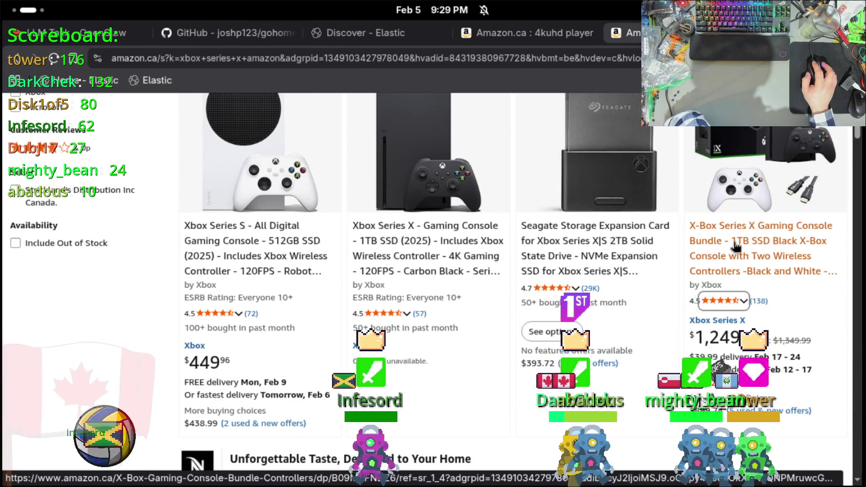
pyautogui.scroll(-20, 737, 261)
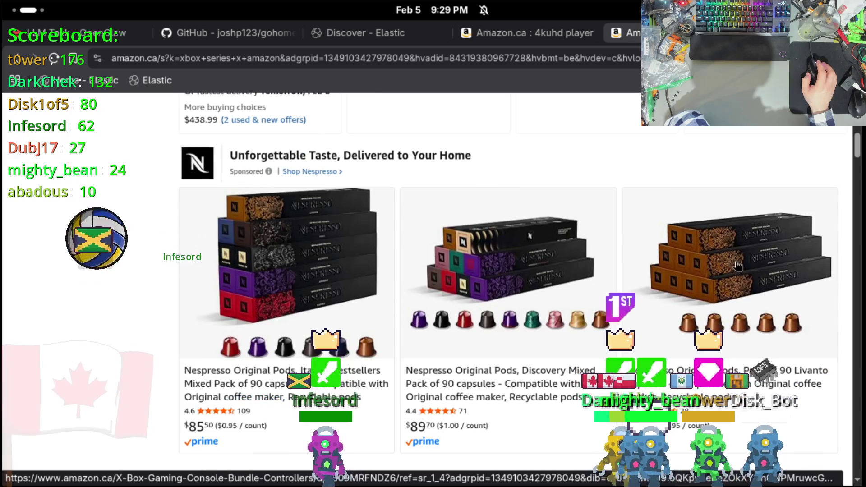
pyautogui.scroll(-20, 735, 271)
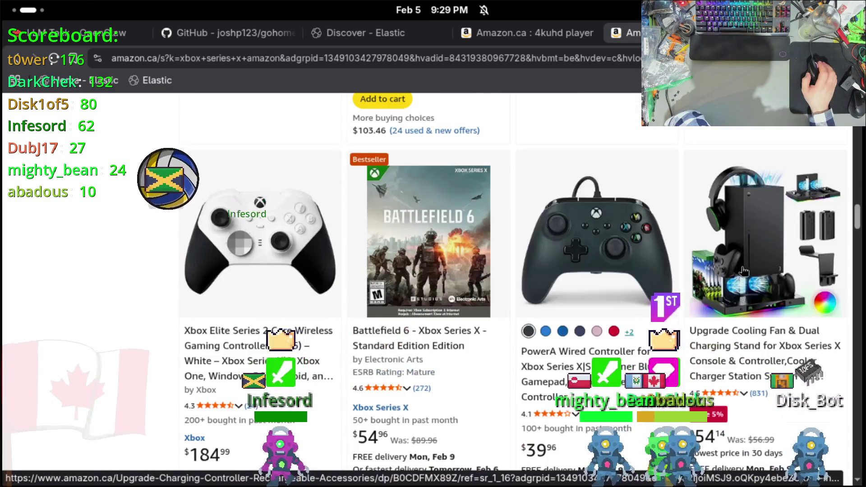
pyautogui.scroll(20, 743, 286)
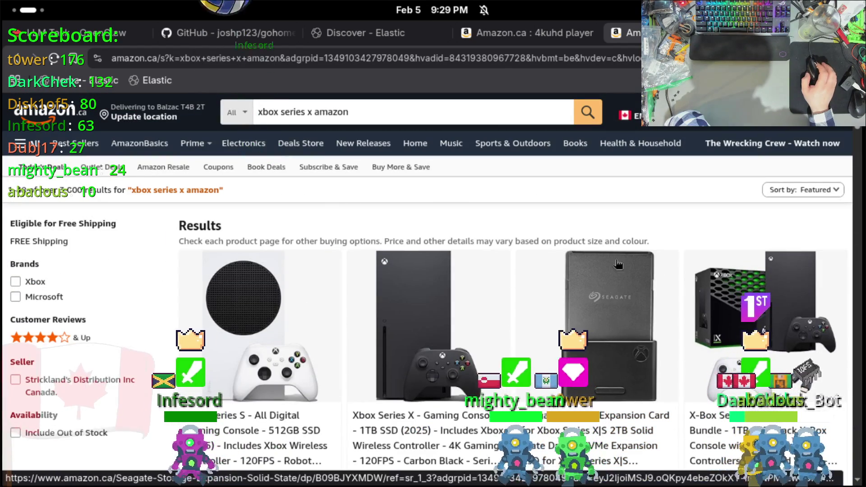
# Open the X-Box Series X Gaming Console Bundle page and check its $1,249.99 price.
pyautogui.click(746, 301)
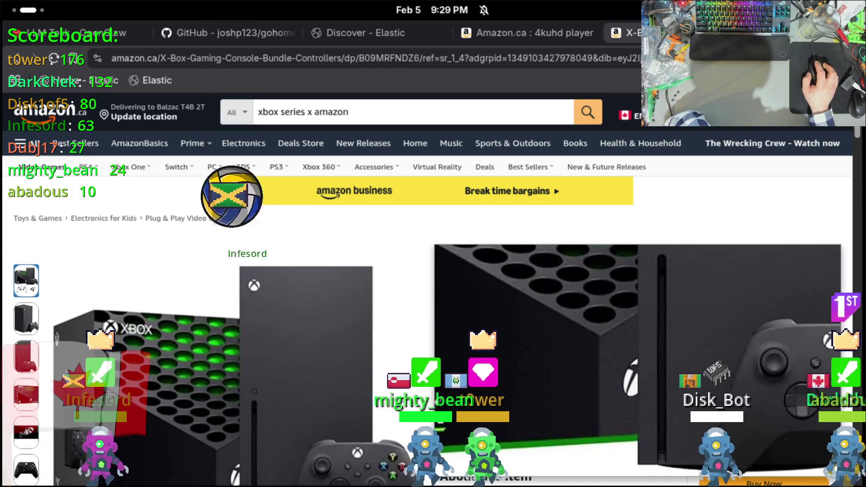
pyautogui.scroll(-3, 262, 336)
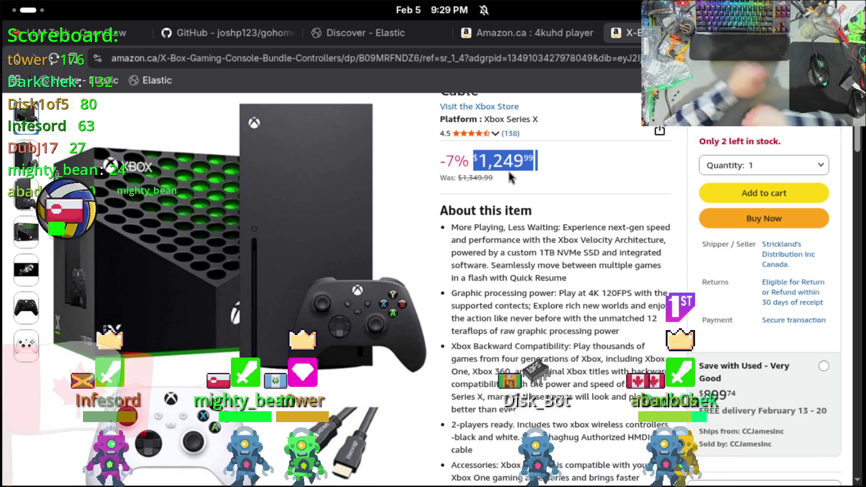
pyautogui.hotkey('ctrl', 't')
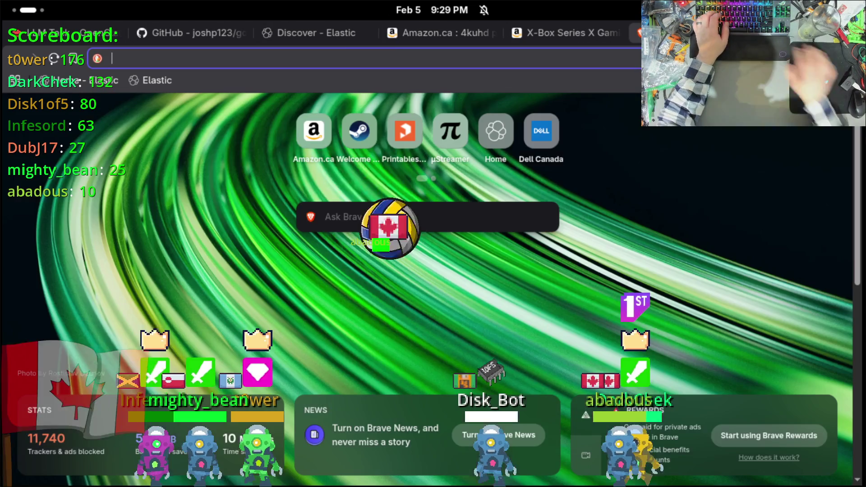
# Search DuckDuckGo for 'bestbuy' and go to the Best Buy Canada website.
pyautogui.write('bestbuy')
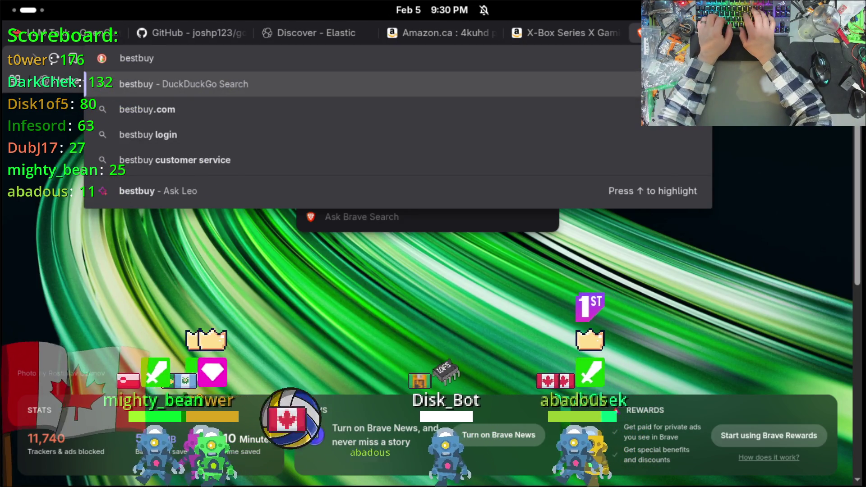
pyautogui.press('Return')
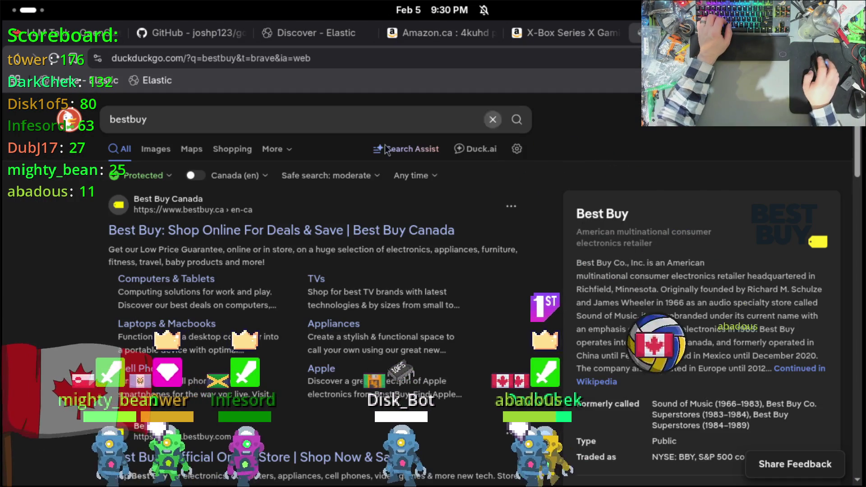
pyautogui.click(250, 219)
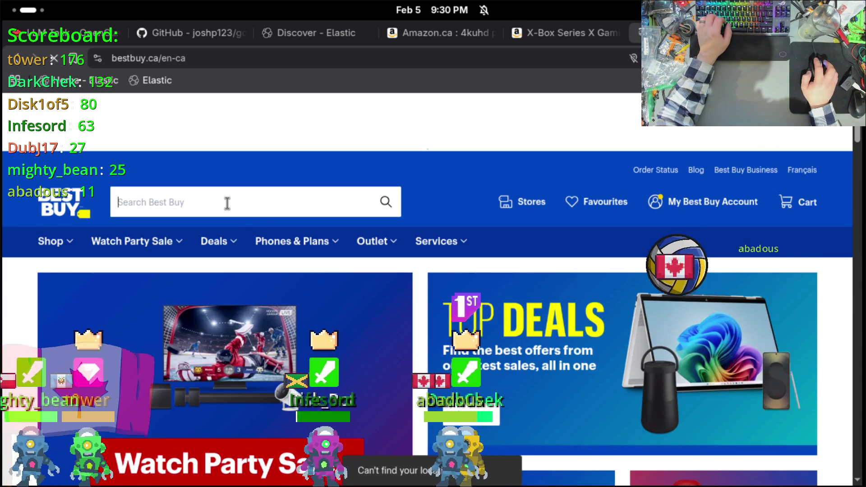
# Search Best Buy Canada for 'xbox series x' to get its 1,107 results.
pyautogui.click(226, 203)
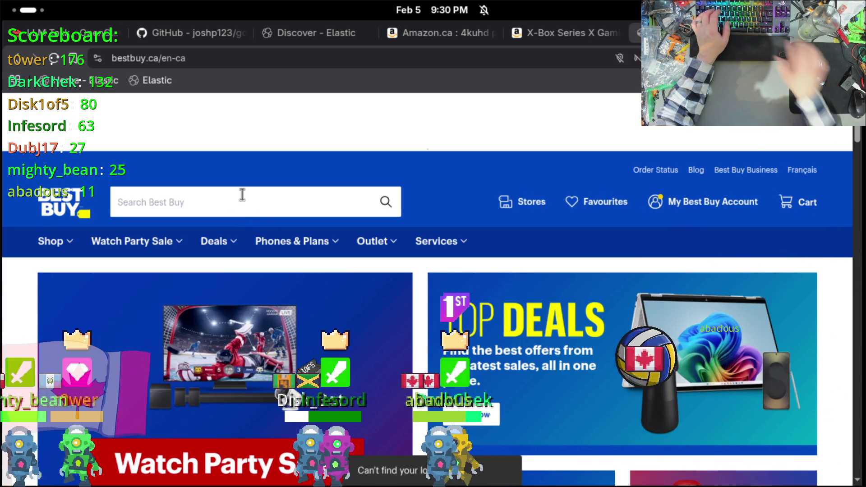
pyautogui.write('xbox series ')
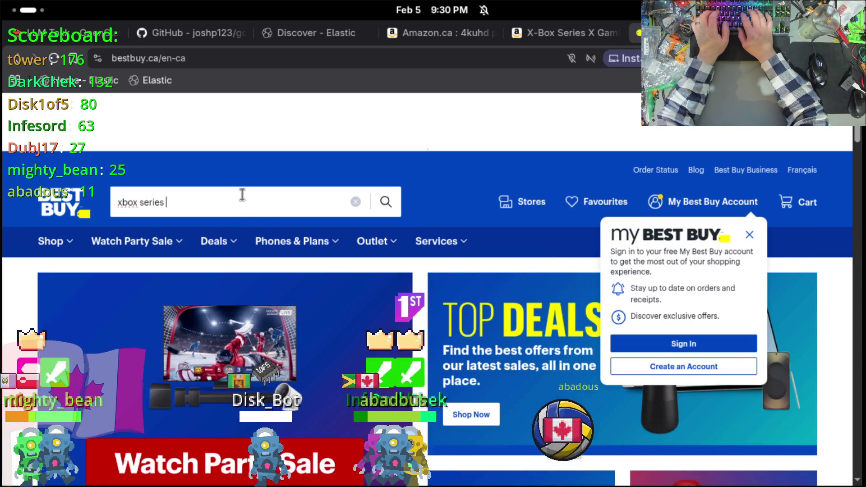
pyautogui.write('x')
pyautogui.press('Return')
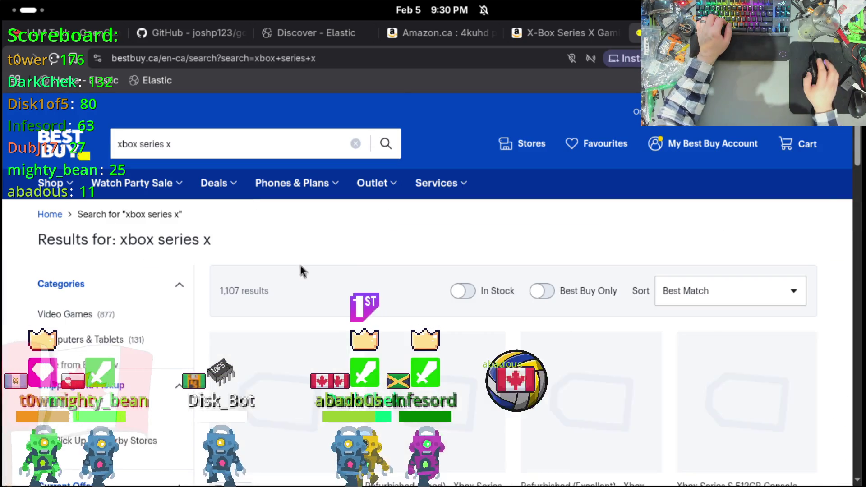
pyautogui.scroll(-3, 315, 266)
pyautogui.scroll(-2, 330, 268)
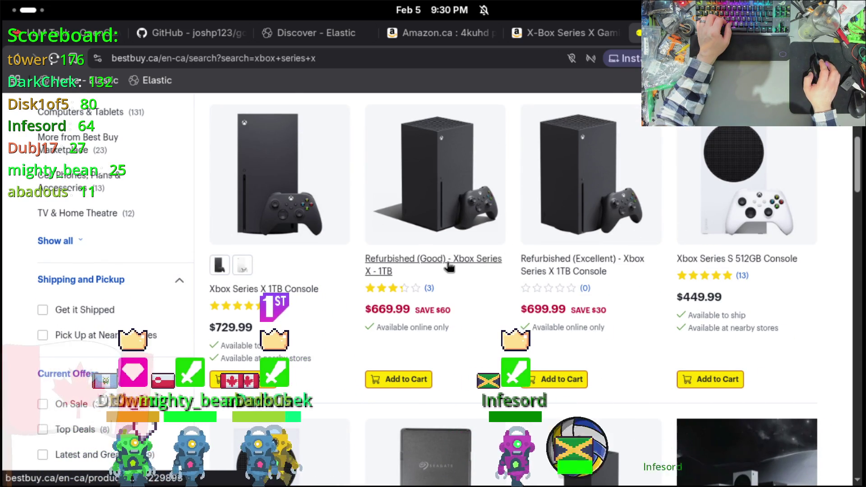
pyautogui.scroll(-2, 449, 268)
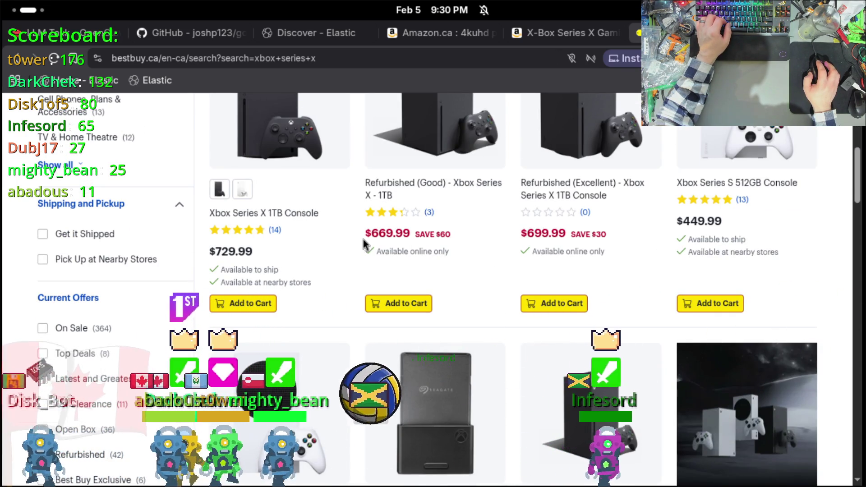
pyautogui.scroll(2, 270, 268)
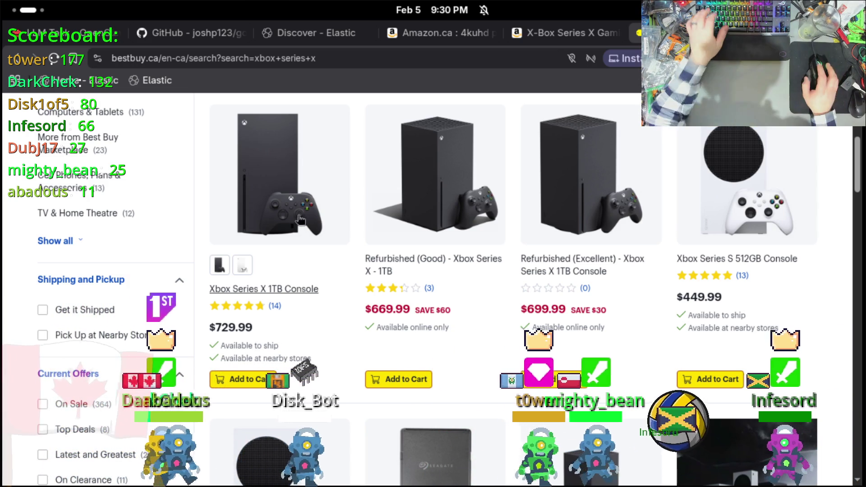
pyautogui.scroll(-10, 361, 215)
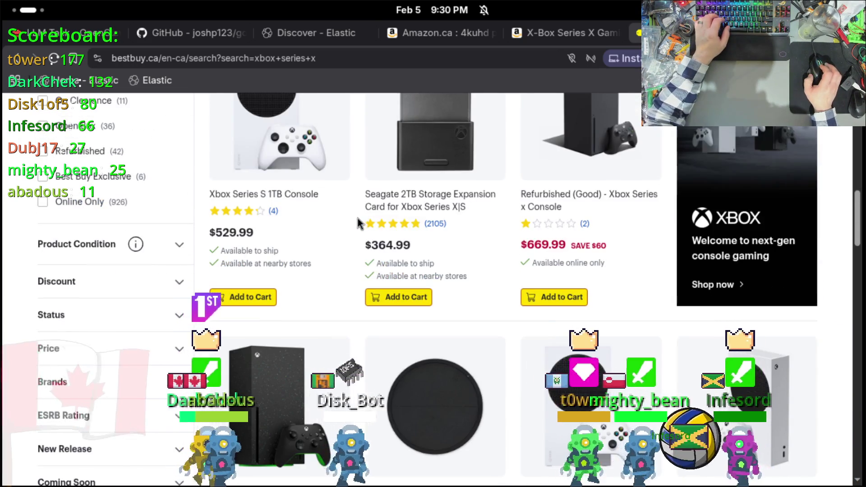
pyautogui.scroll(-8, 358, 218)
pyautogui.scroll(8, 357, 223)
pyautogui.scroll(-5, 350, 203)
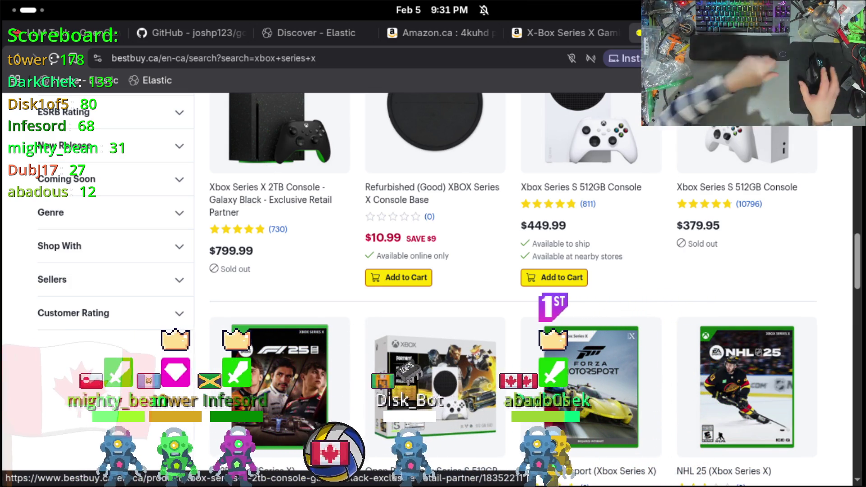
# Highlight the $799.99 price under the Xbox Series X 2TB Galaxy Black console.
pyautogui.moveTo(253, 251)
pyautogui.mouseDown()
pyautogui.moveTo(180, 245)
pyautogui.moveTo(214, 244)
pyautogui.mouseUp()
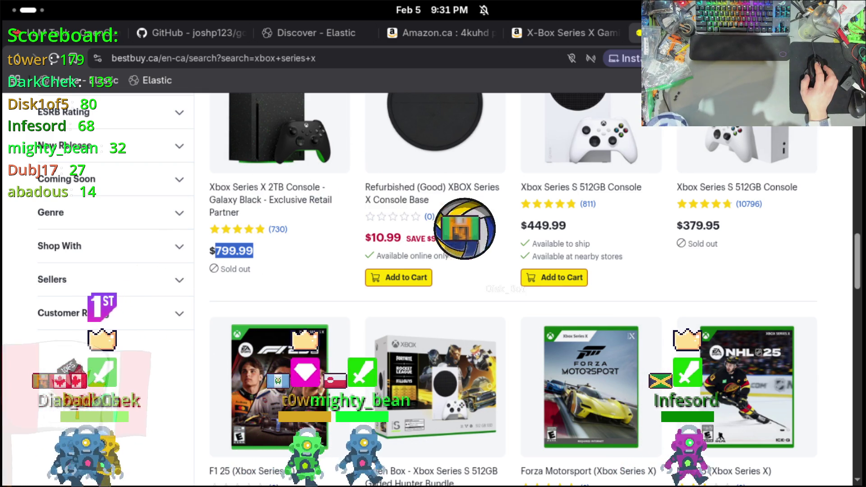
pyautogui.tripleClick(228, 248)
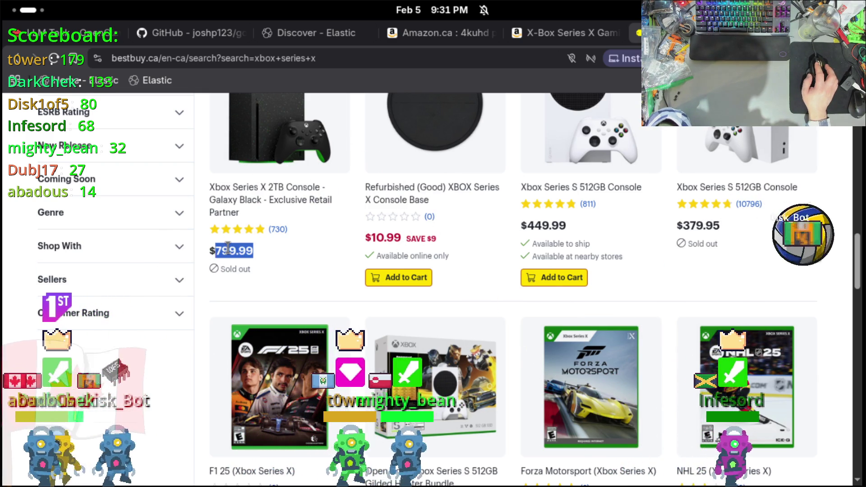
pyautogui.scroll(-2, 229, 250)
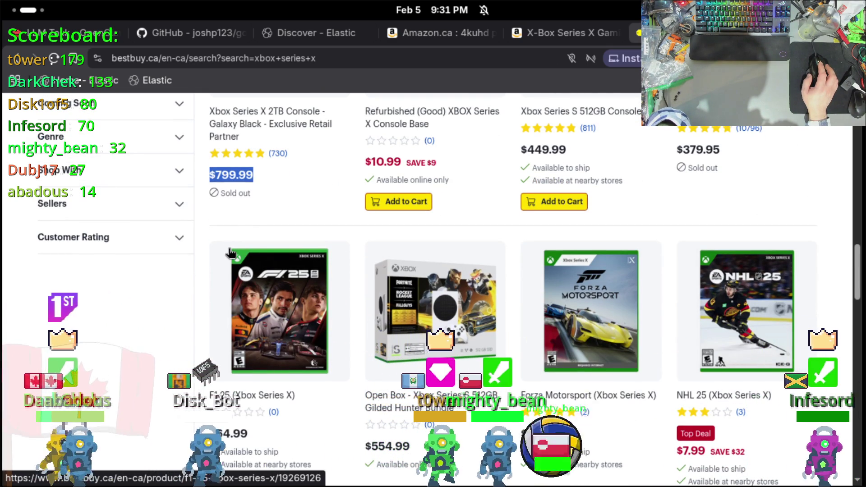
pyautogui.scroll(-2, 230, 252)
pyautogui.scroll(6, 230, 251)
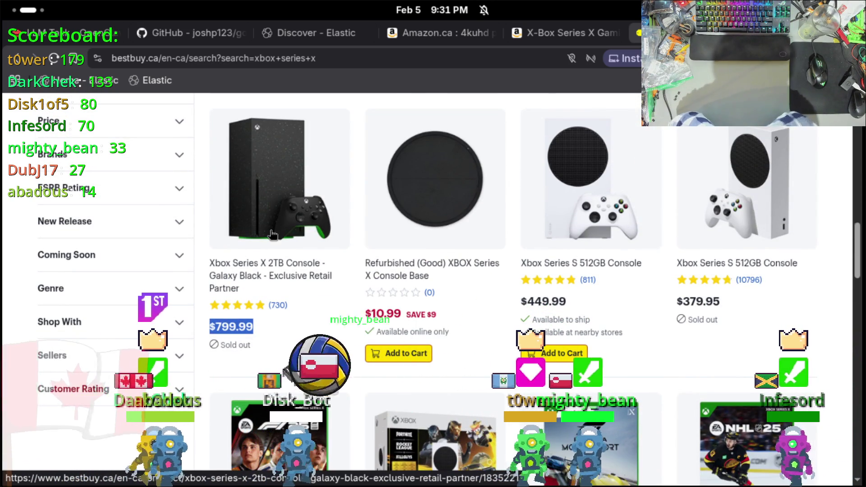
# Browse down and back up through the Best Buy xbox series x results.
pyautogui.scroll(-1, 469, 246)
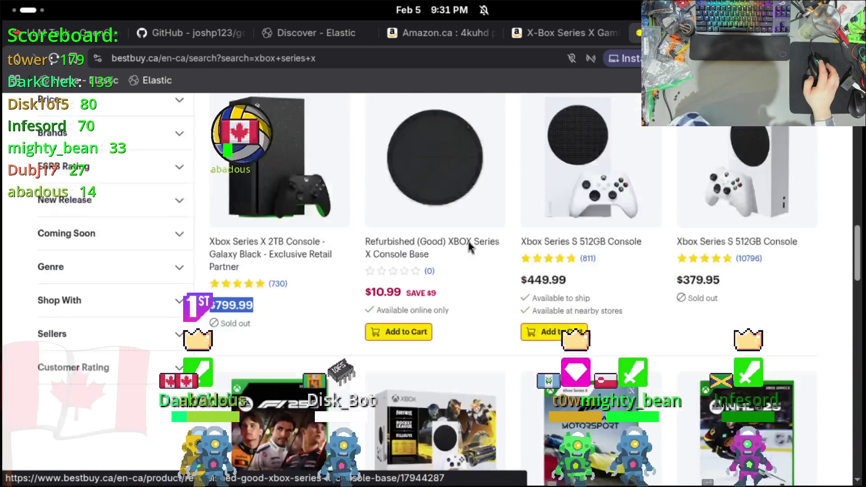
pyautogui.scroll(-5, 469, 246)
pyautogui.scroll(-2, 575, 280)
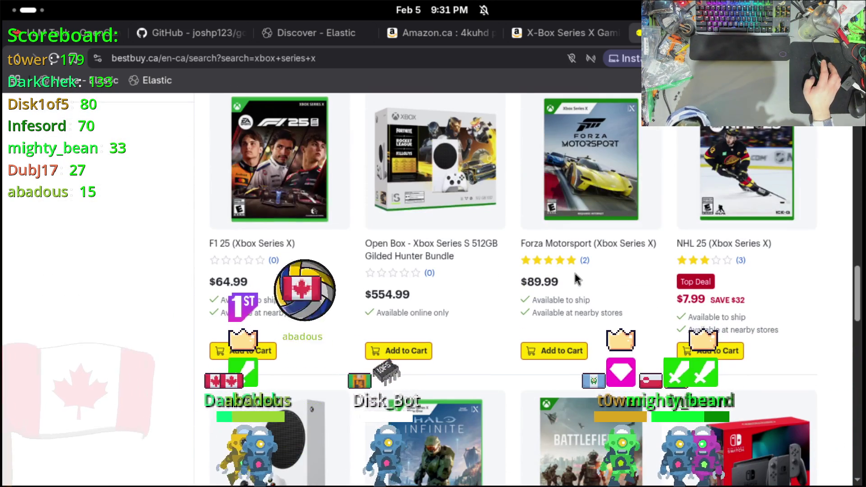
pyautogui.scroll(-3, 575, 274)
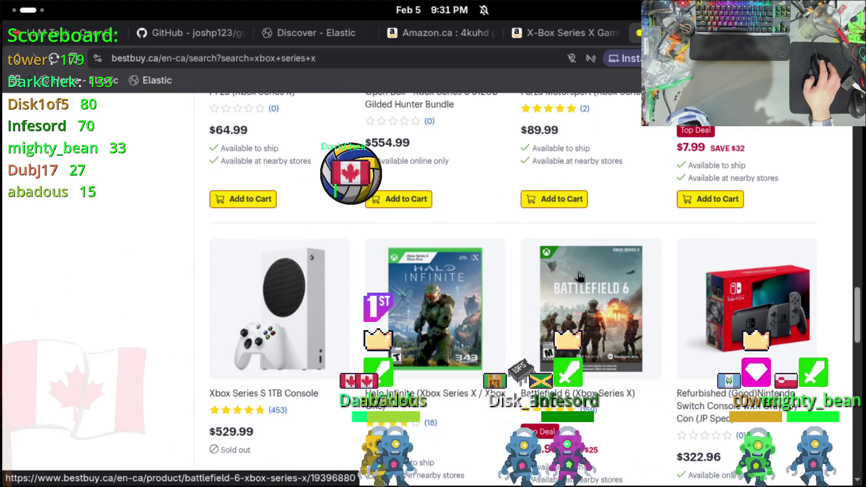
pyautogui.scroll(-4, 580, 277)
pyautogui.scroll(-8, 580, 277)
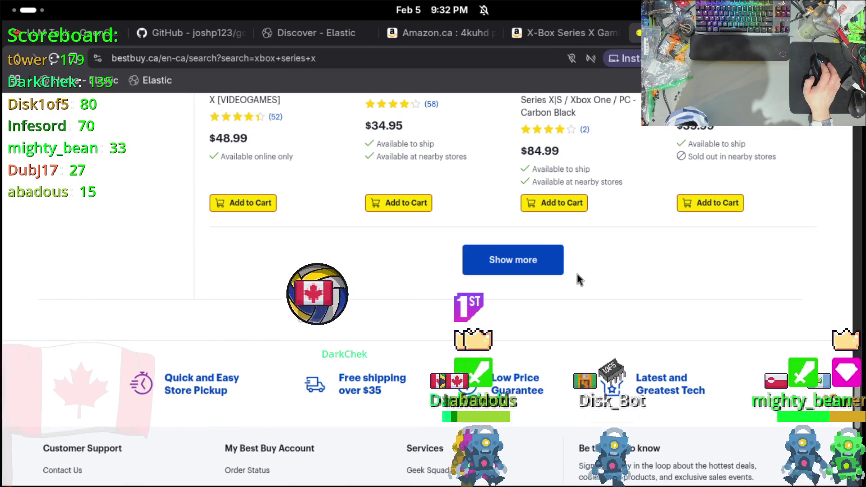
pyautogui.scroll(6, 577, 274)
pyautogui.scroll(6, 577, 274)
pyautogui.scroll(6, 578, 276)
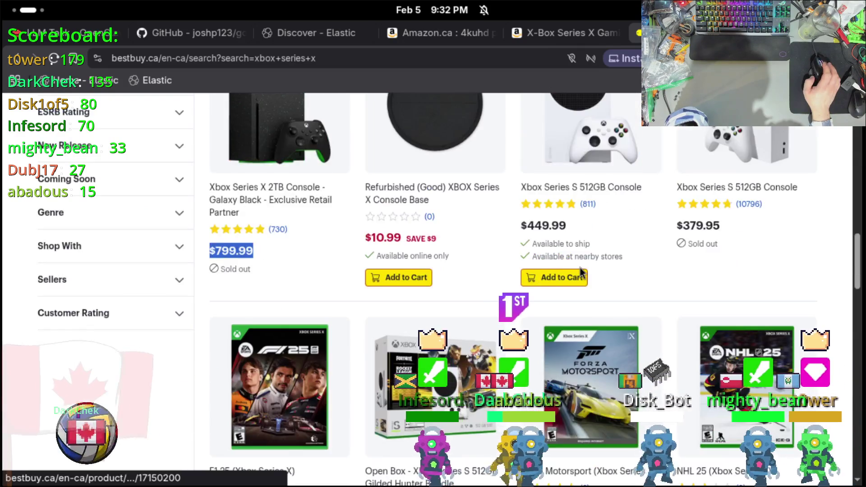
pyautogui.scroll(-6, 579, 278)
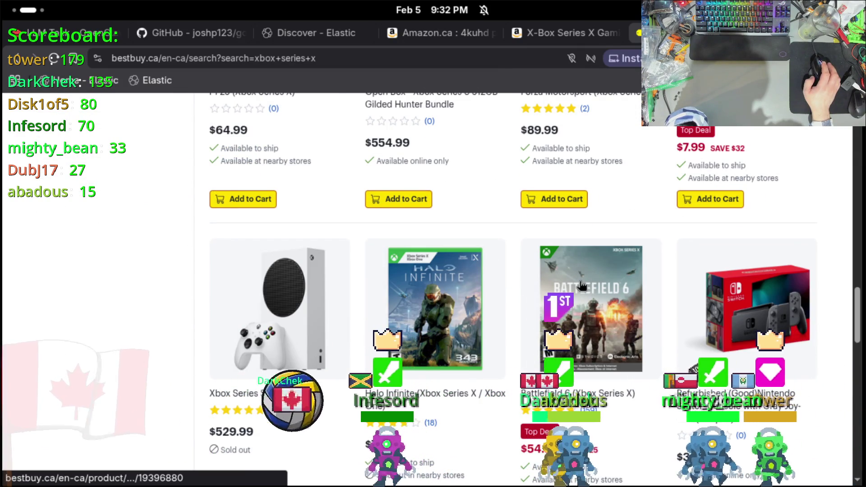
pyautogui.scroll(10, 506, 310)
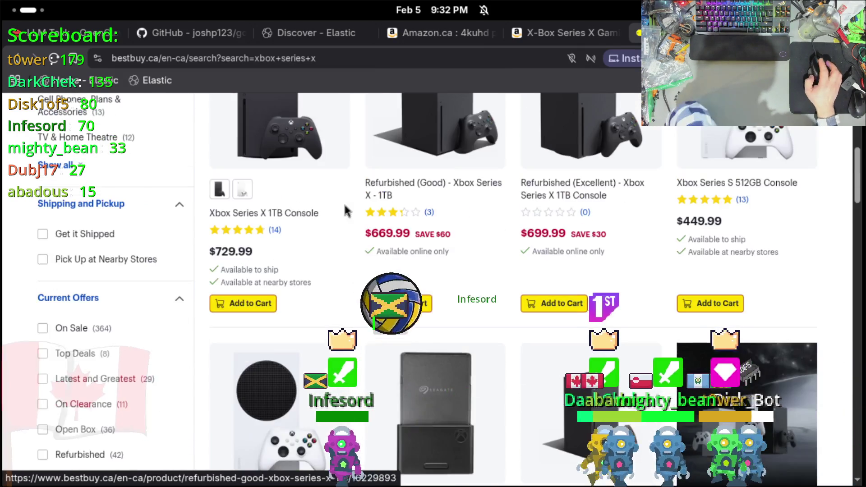
pyautogui.scroll(4, 262, 223)
pyautogui.scroll(-6, 287, 239)
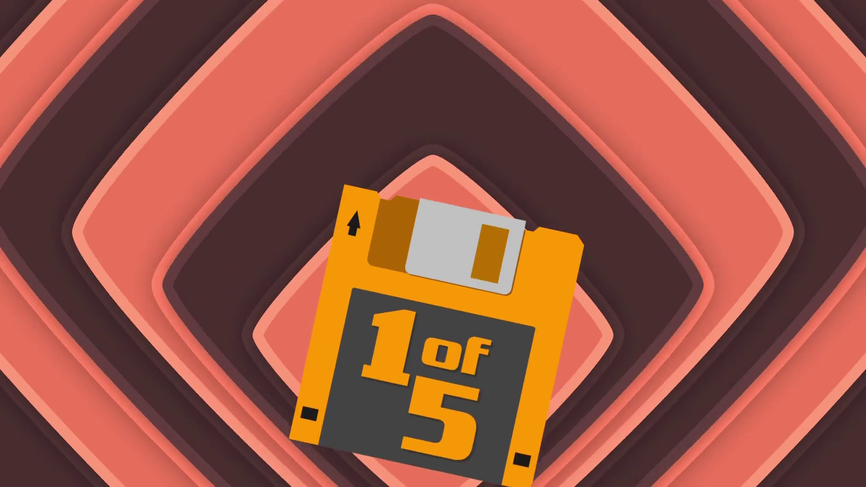
# Bring back the Best Buy xbox series x results with the $799.99 2TB console price marked.
pyautogui.scroll(-4, 432, 285)
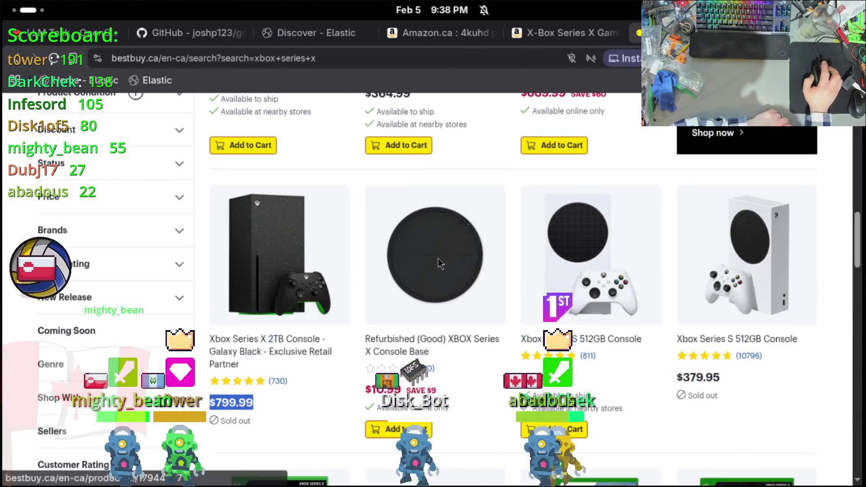
# Close the Amazon Xbox Series X tabs to return to Kibana Discover.
pyautogui.scroll(10, 437, 262)
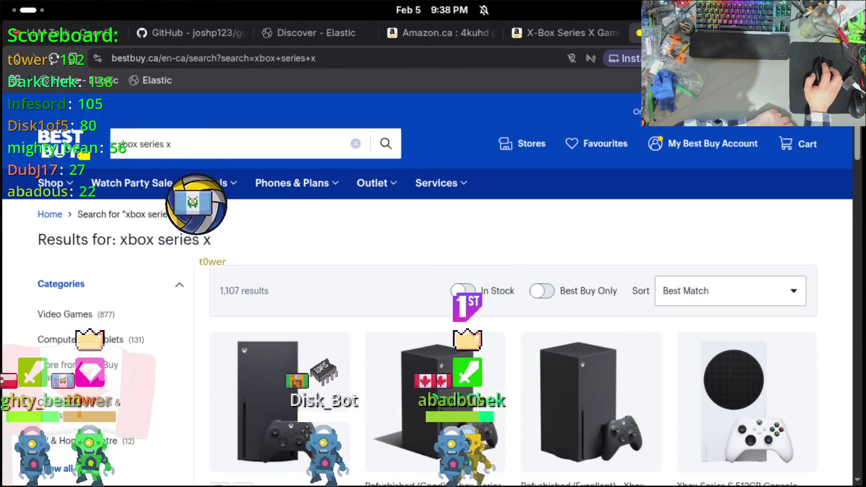
pyautogui.hotkey('ctrl', 'shift', 'Tab')
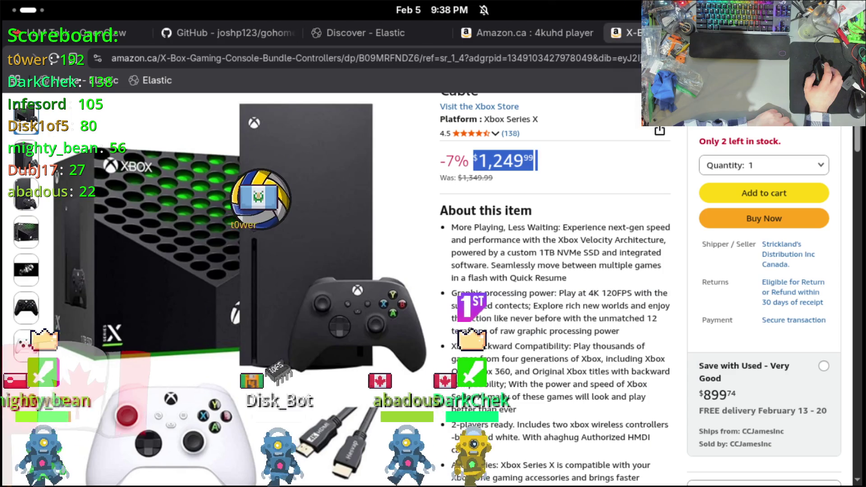
pyautogui.hotkey('ctrl', 'w')
pyautogui.hotkey('ctrl', 'w')
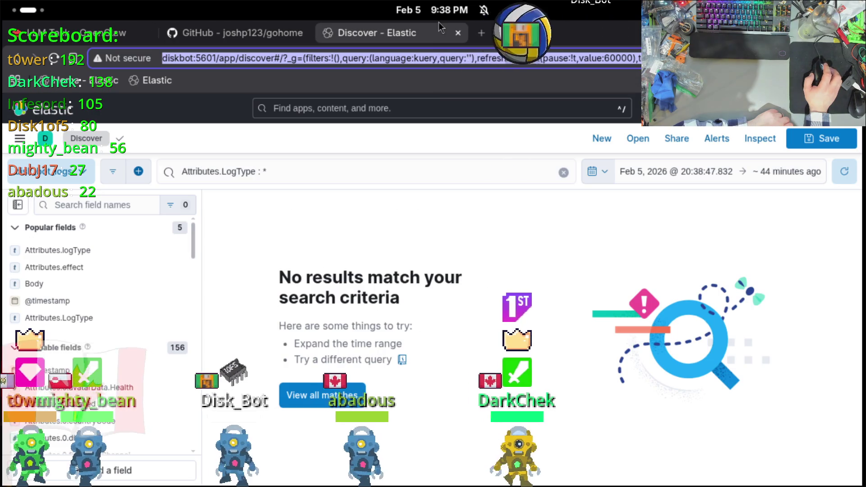